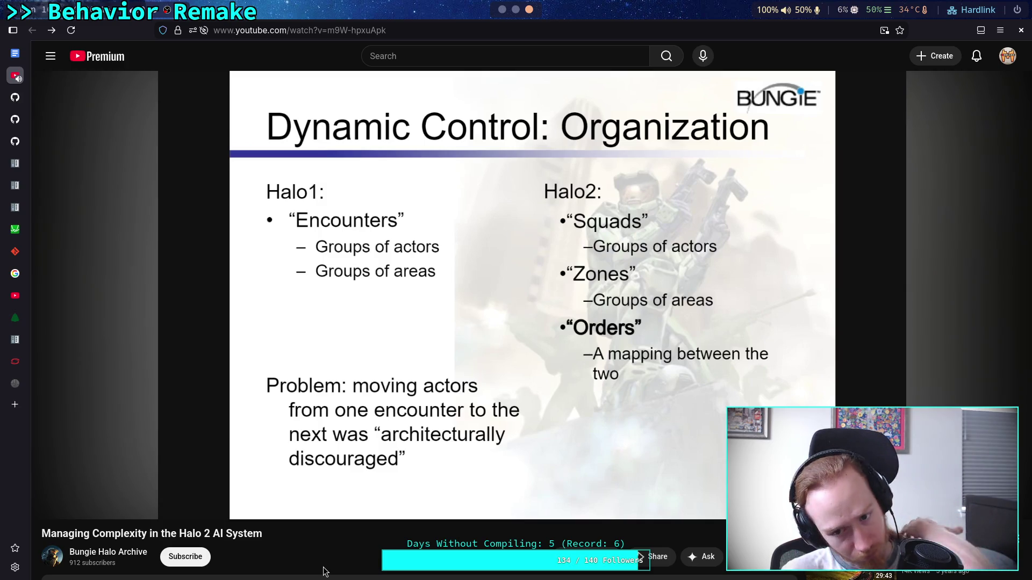
- Pause the Halo 2 AI talk and skip from 52:58 to the Orders and Behavior slide at 56:42
{"action": "left_click", "coordinate": [621, 396]}
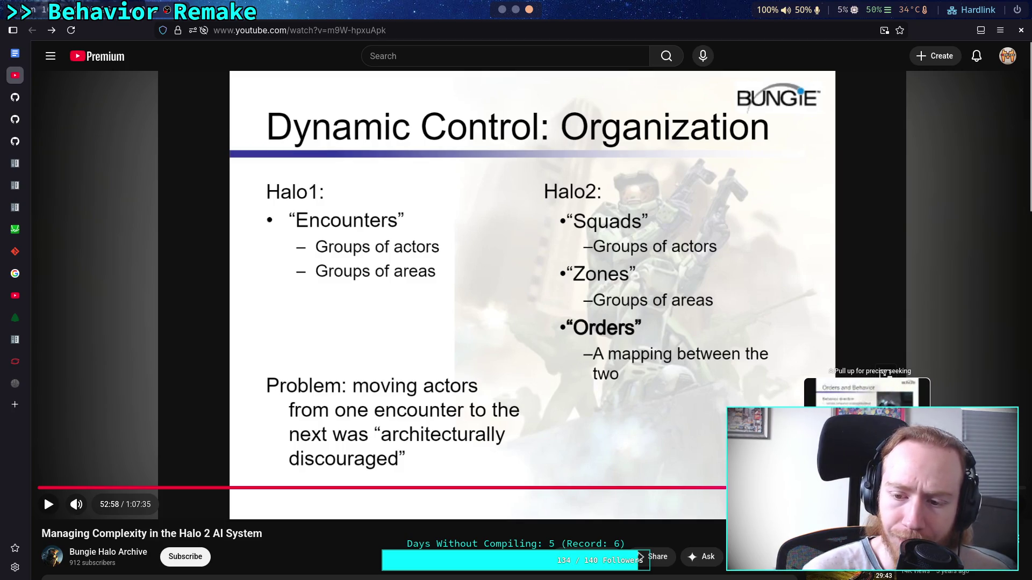
{"action": "left_click", "coordinate": [868, 487]}
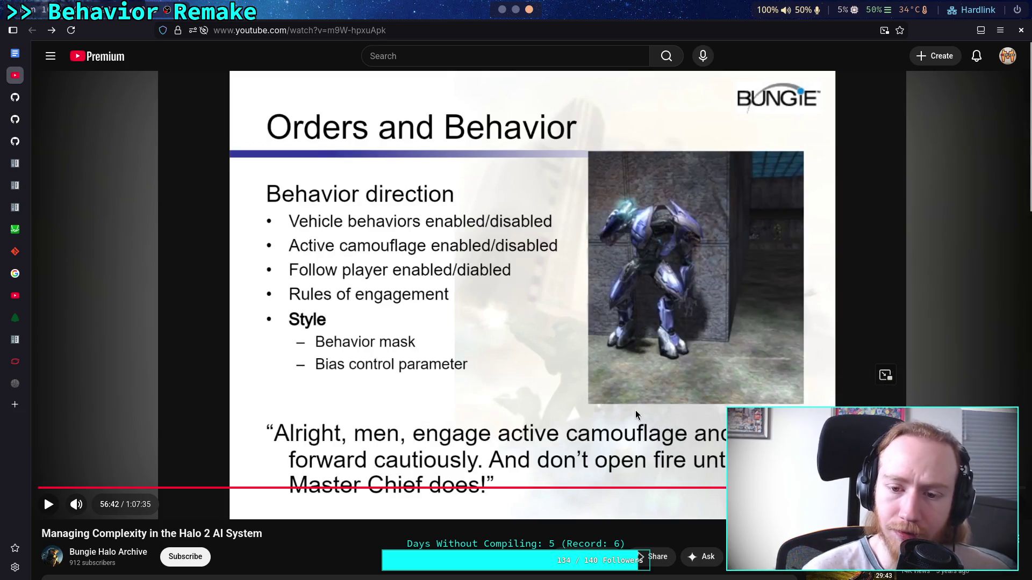
- Resume the Halo 2 talk and let it play toward the Recap slide around 58:20
{"action": "left_click", "coordinate": [636, 415]}
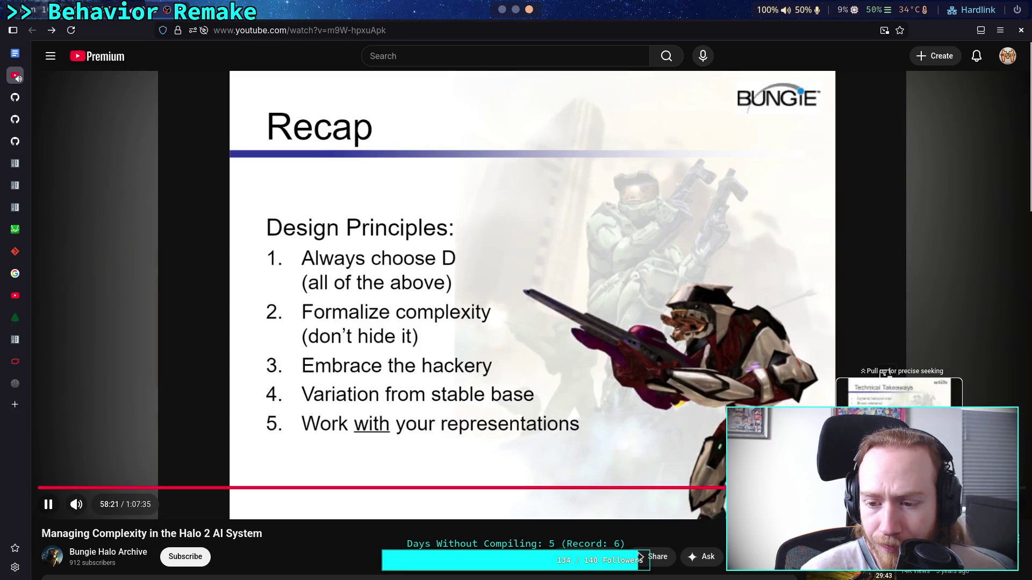
- Pause the talk at 58:55 on Technical Takeaways, skim the comments, then return to zombie.gd in Godot
{"action": "left_click", "coordinate": [893, 487]}
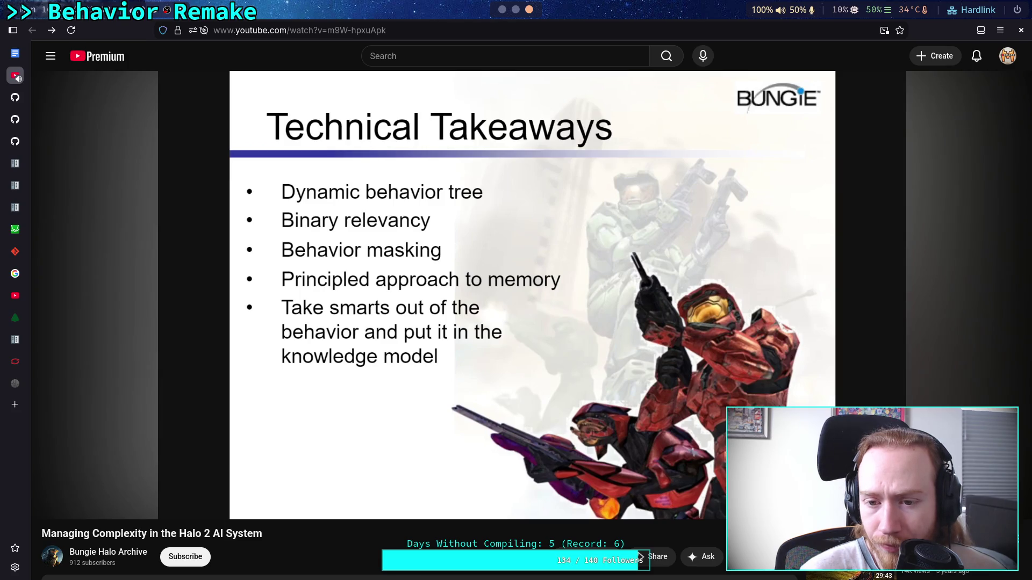
{"action": "left_click", "coordinate": [547, 423]}
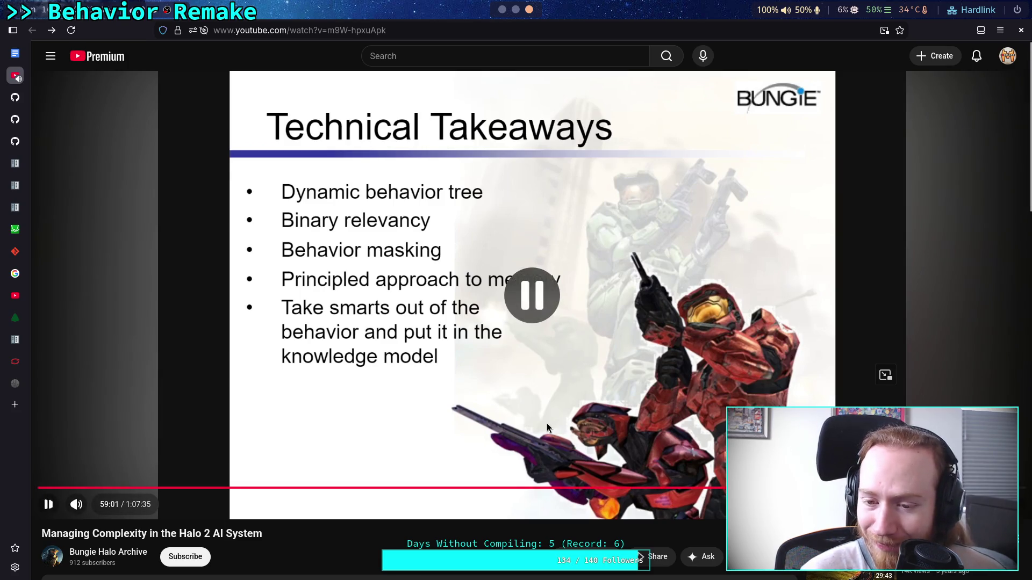
{"action": "scroll", "coordinate": [546, 423], "scroll_direction": "down", "scroll_amount": 2}
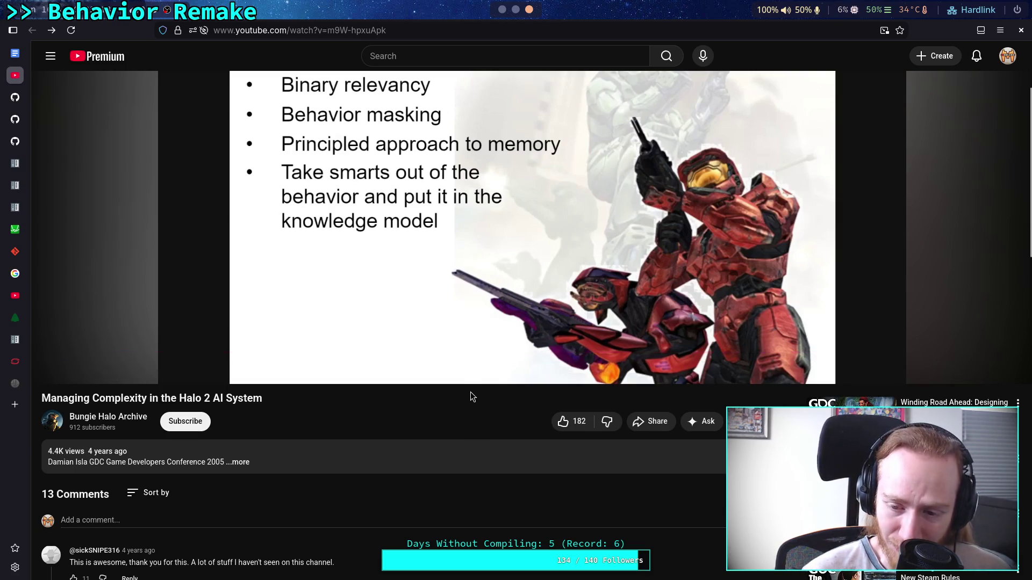
{"action": "scroll", "coordinate": [471, 391], "scroll_direction": "down", "scroll_amount": 4}
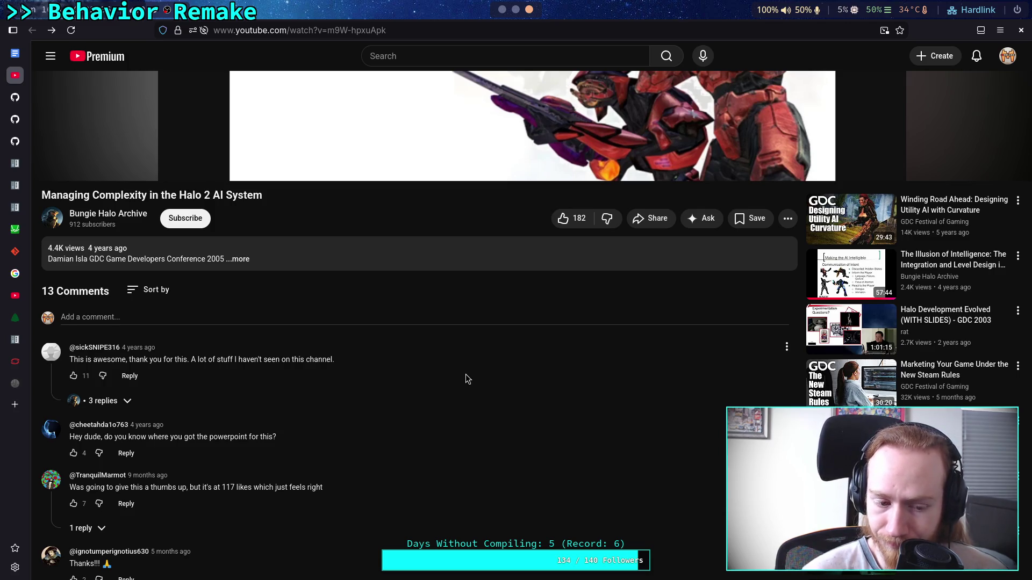
{"action": "scroll", "coordinate": [465, 374], "scroll_direction": "up", "scroll_amount": 5}
{"action": "scroll", "coordinate": [465, 374], "scroll_direction": "down", "scroll_amount": 4}
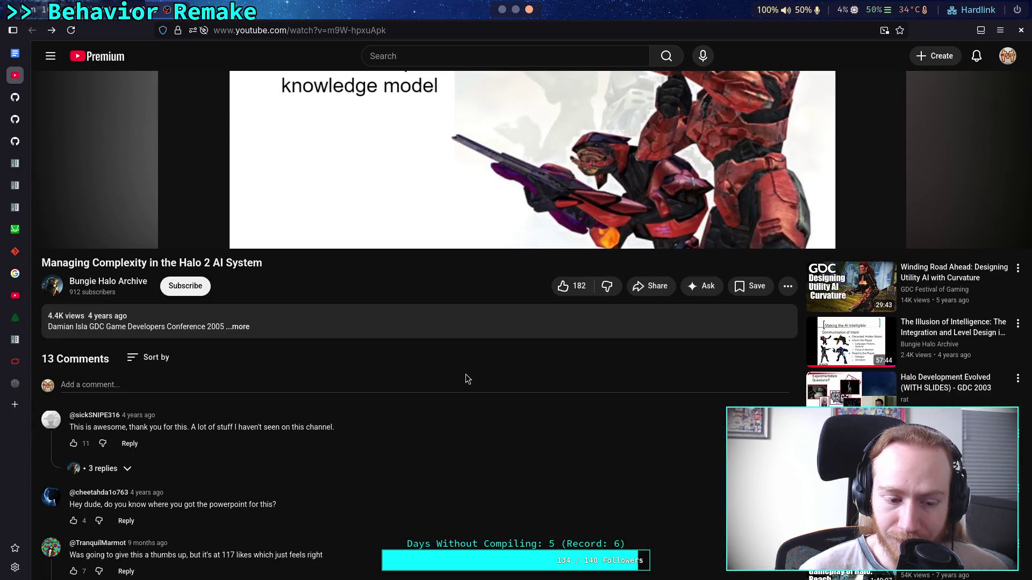
{"action": "scroll", "coordinate": [466, 374], "scroll_direction": "up", "scroll_amount": 5}
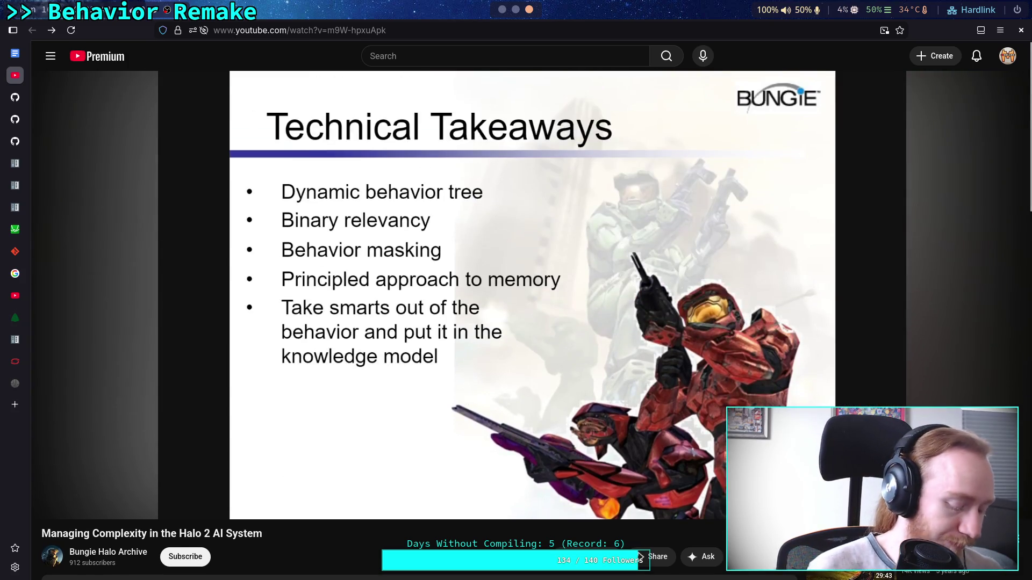
{"action": "key", "text": "alt+Tab"}
{"action": "left_click", "coordinate": [493, 314]}
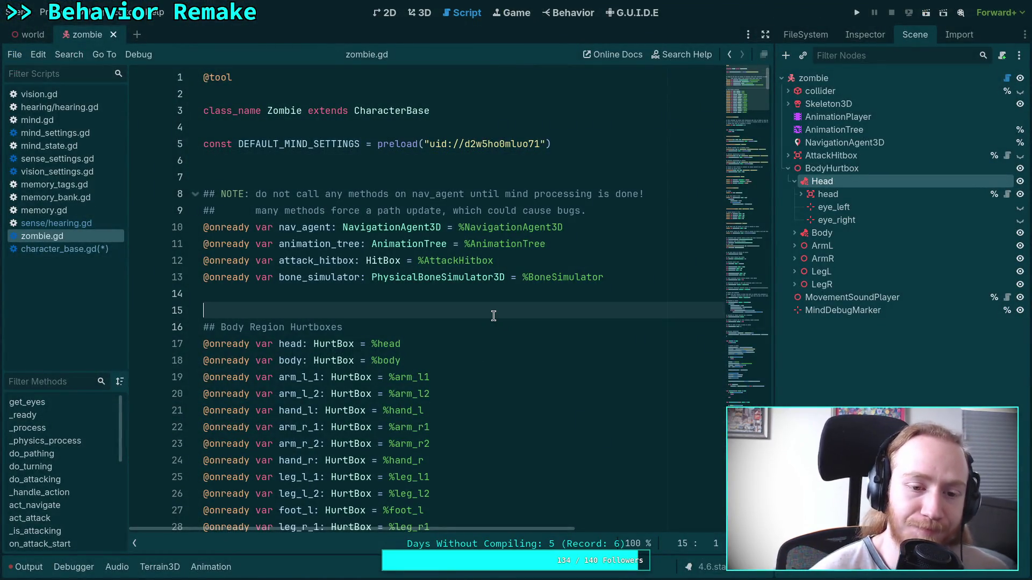
- Undo the stray line 16 edit in character_base.gd and save the script
{"action": "scroll", "coordinate": [493, 316], "scroll_direction": "down", "scroll_amount": 7}
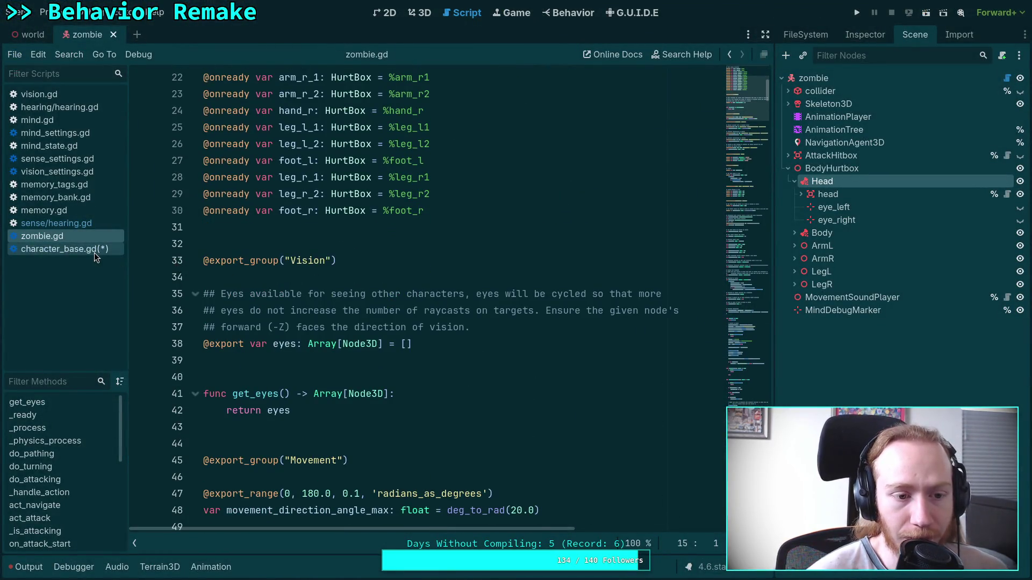
{"action": "left_click", "coordinate": [95, 251]}
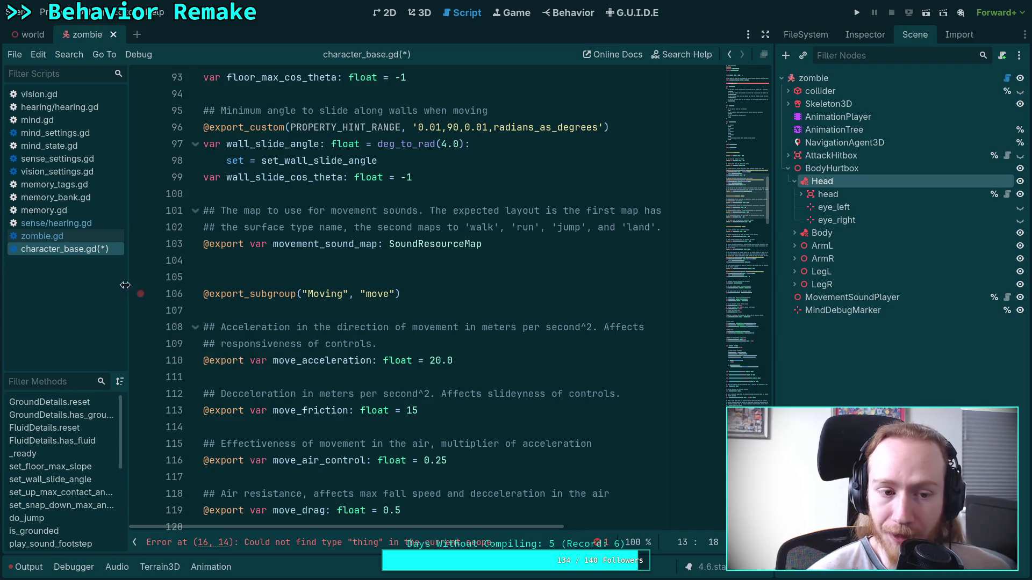
{"action": "right_click", "coordinate": [107, 249]}
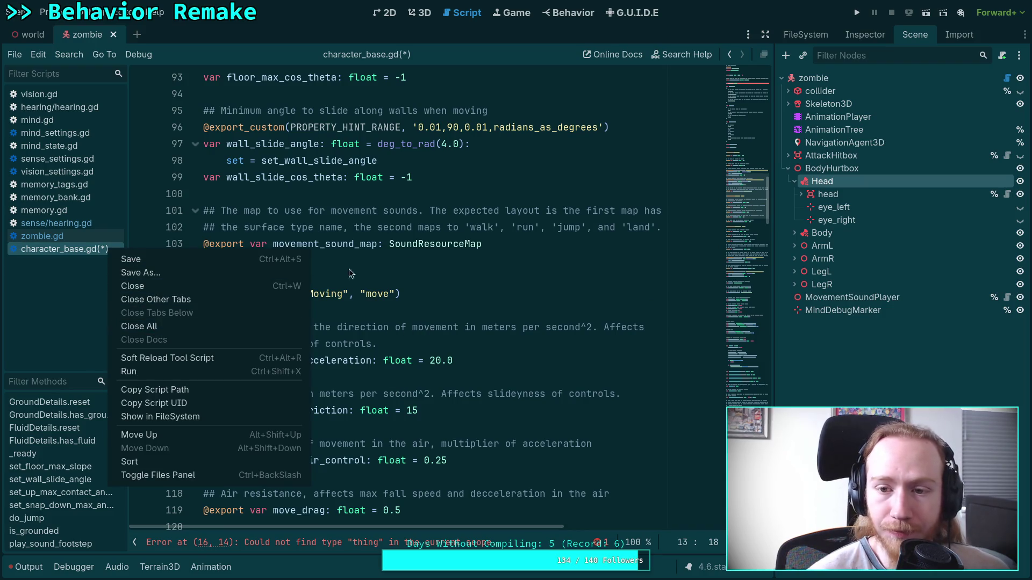
{"action": "left_click", "coordinate": [584, 198]}
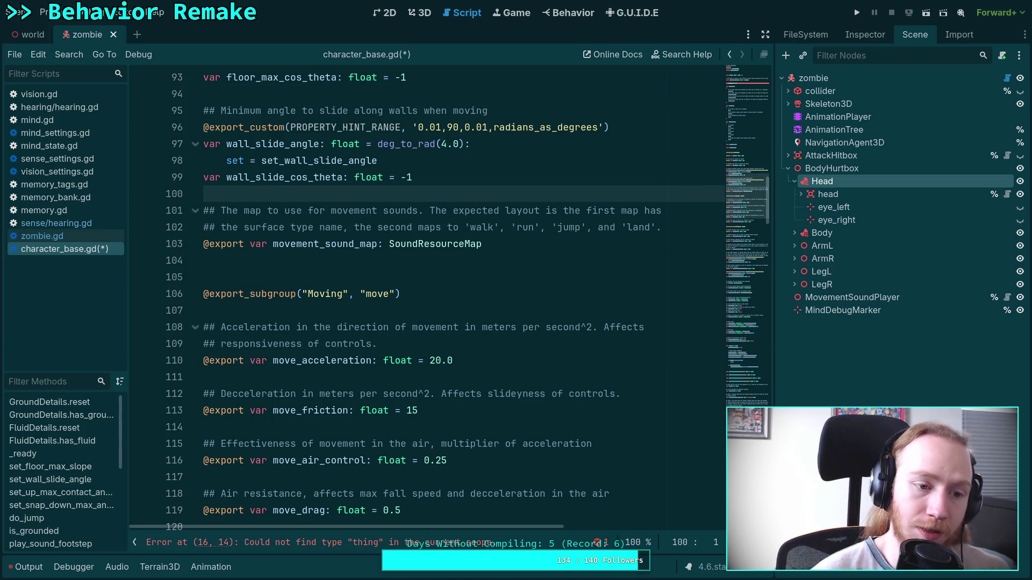
{"action": "key", "text": "ctrl+z"}
{"action": "key", "text": "ctrl+z"}
{"action": "key", "text": "ctrl+z"}
{"action": "key", "text": "ctrl+z"}
{"action": "key", "text": "ctrl+z"}
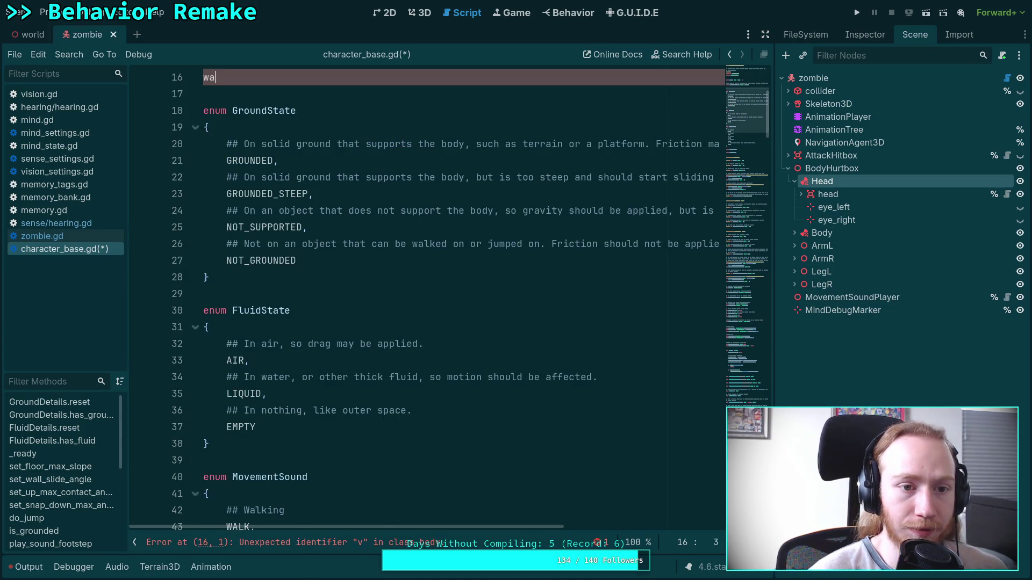
{"action": "key", "text": "ctrl+z"}
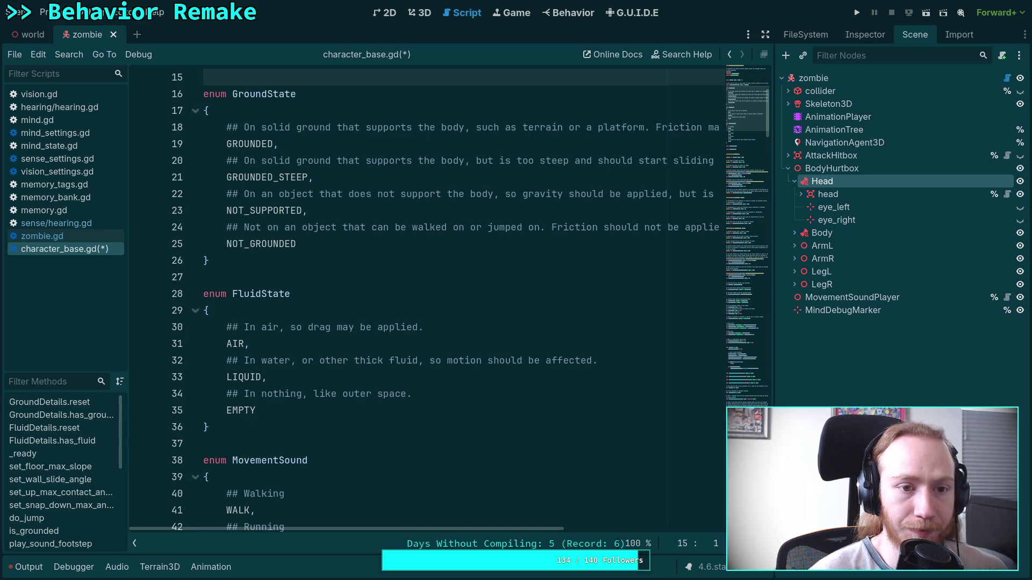
{"action": "key", "text": "ctrl+s"}
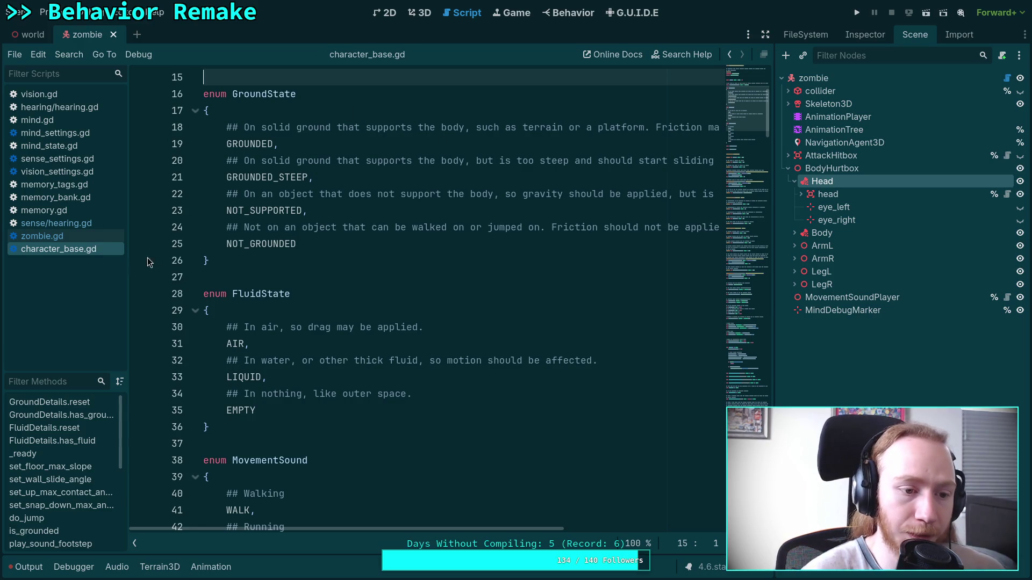
- Close character_base.gd, collapse the BodyHurtbox node, and close the zombie scene to return to world
{"action": "right_click", "coordinate": [92, 253]}
{"action": "left_click", "coordinate": [124, 289]}
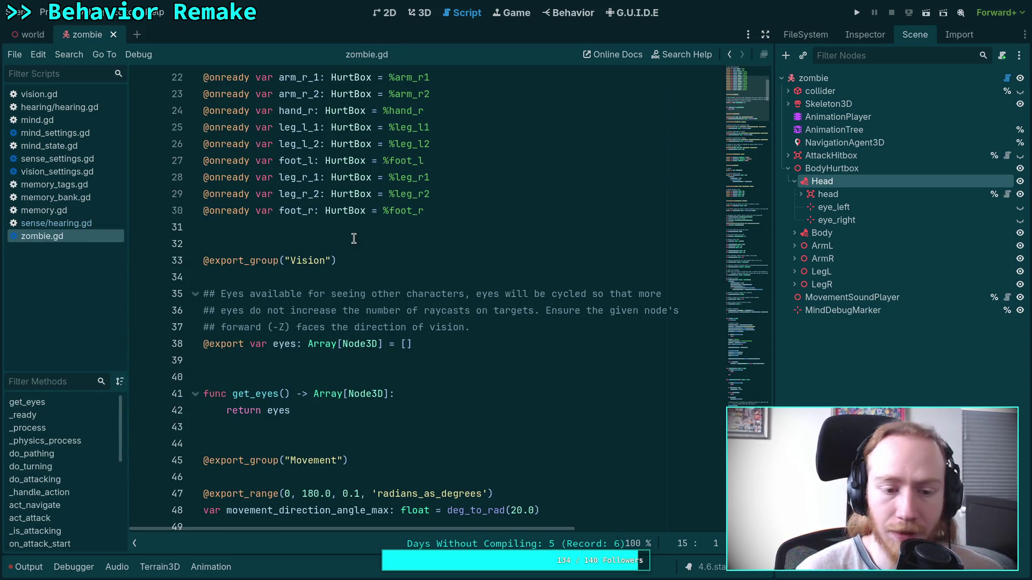
{"action": "left_click", "coordinate": [349, 376]}
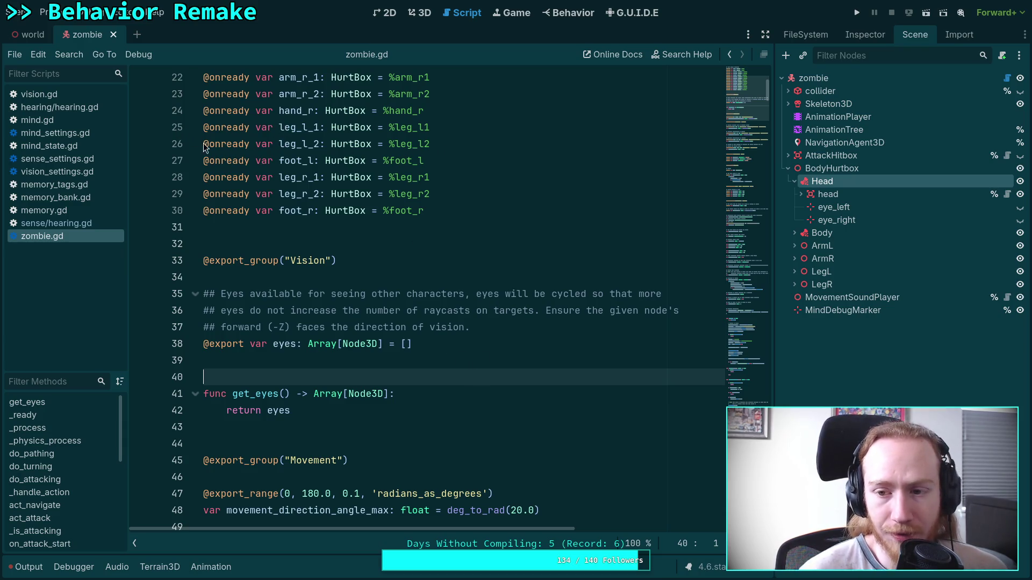
{"action": "left_click", "coordinate": [788, 168]}
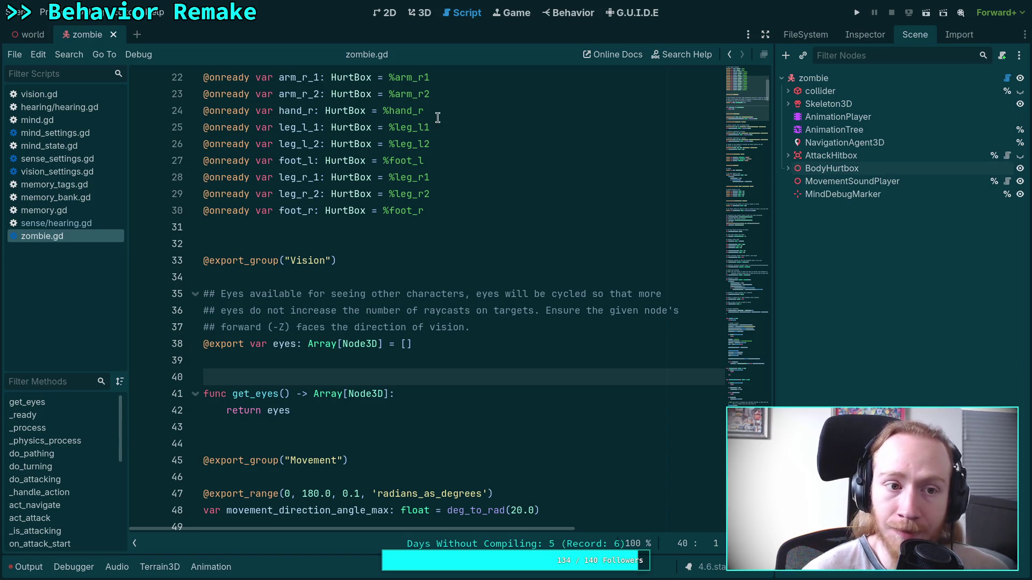
{"action": "left_click", "coordinate": [112, 35]}
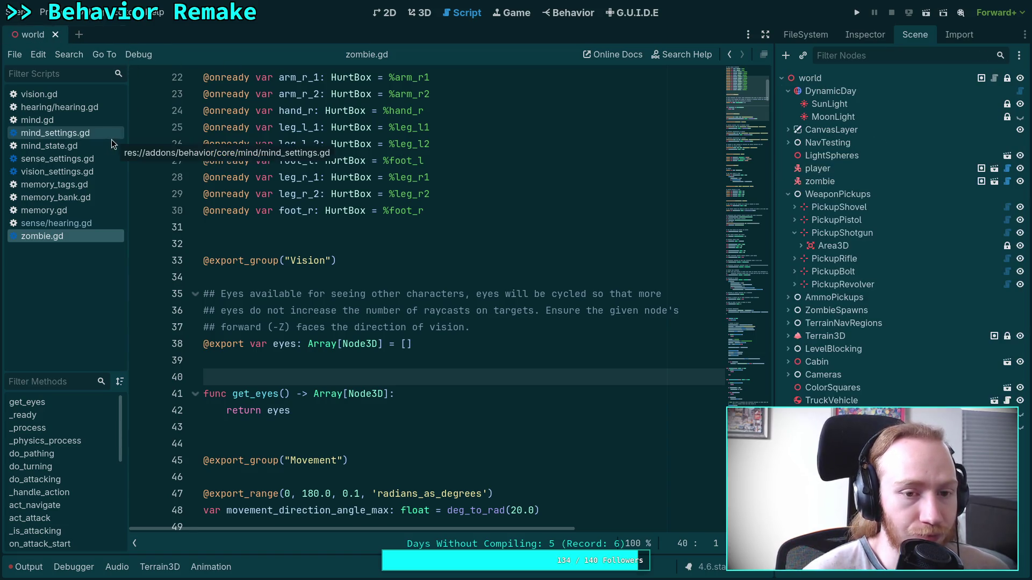
- Open mind_state.gd and review its sensory_events and the else branch on line 49
{"action": "left_click", "coordinate": [48, 145]}
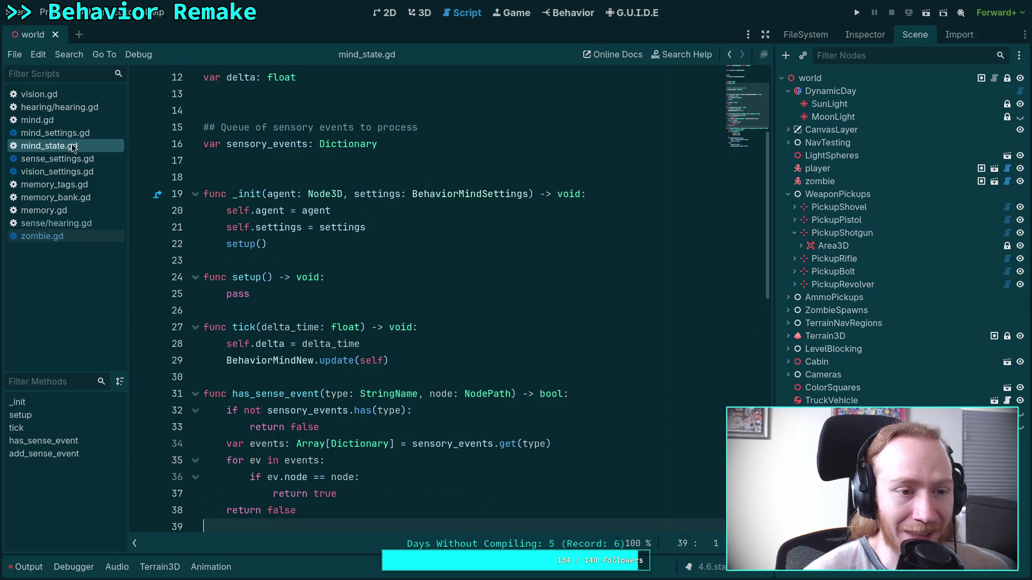
{"action": "scroll", "coordinate": [349, 228], "scroll_direction": "up", "scroll_amount": 4}
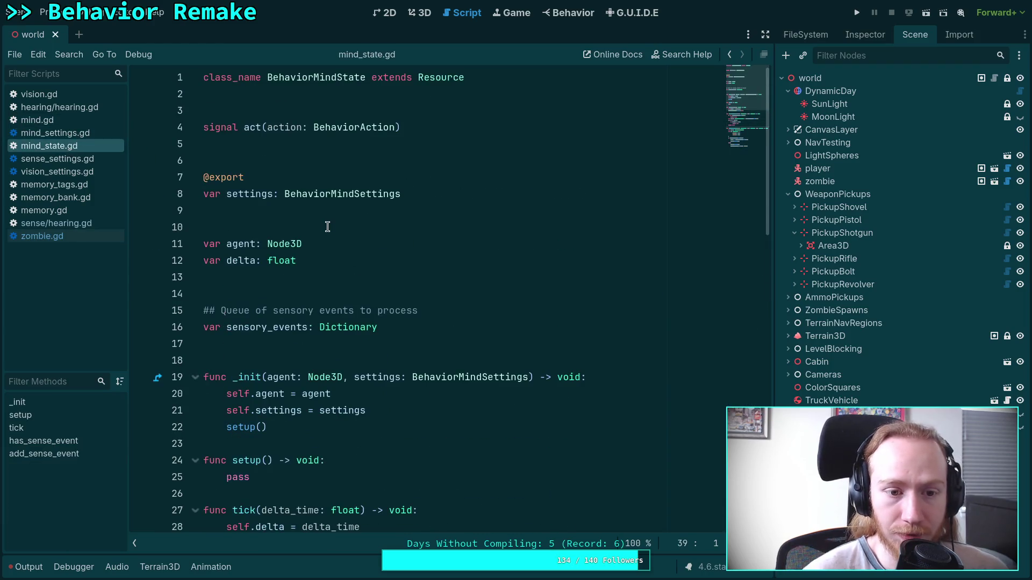
{"action": "double_click", "coordinate": [297, 326]}
{"action": "scroll", "coordinate": [414, 298], "scroll_direction": "down", "scroll_amount": 12}
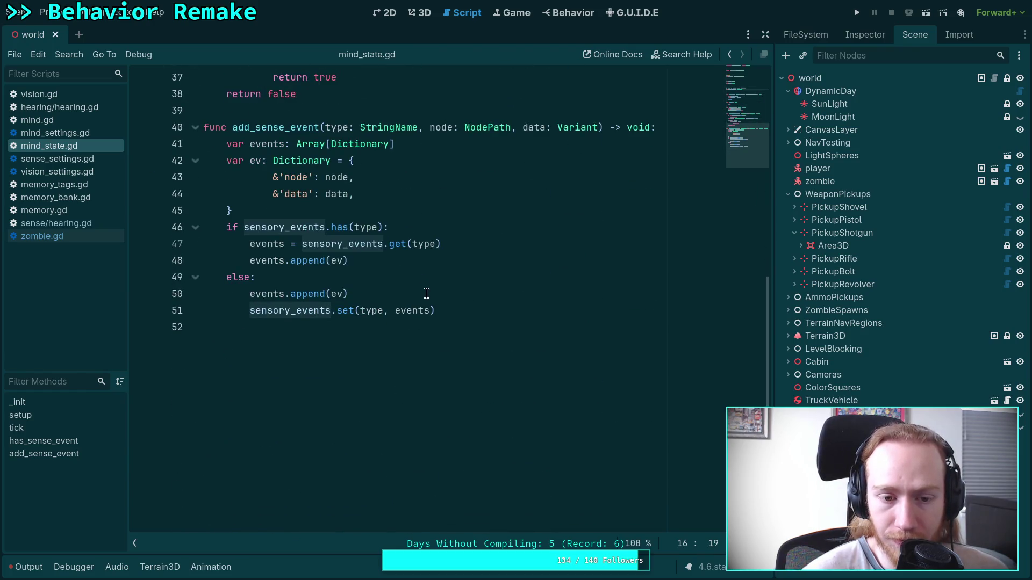
{"action": "left_click", "coordinate": [435, 277]}
{"action": "scroll", "coordinate": [435, 277], "scroll_direction": "up", "scroll_amount": 5}
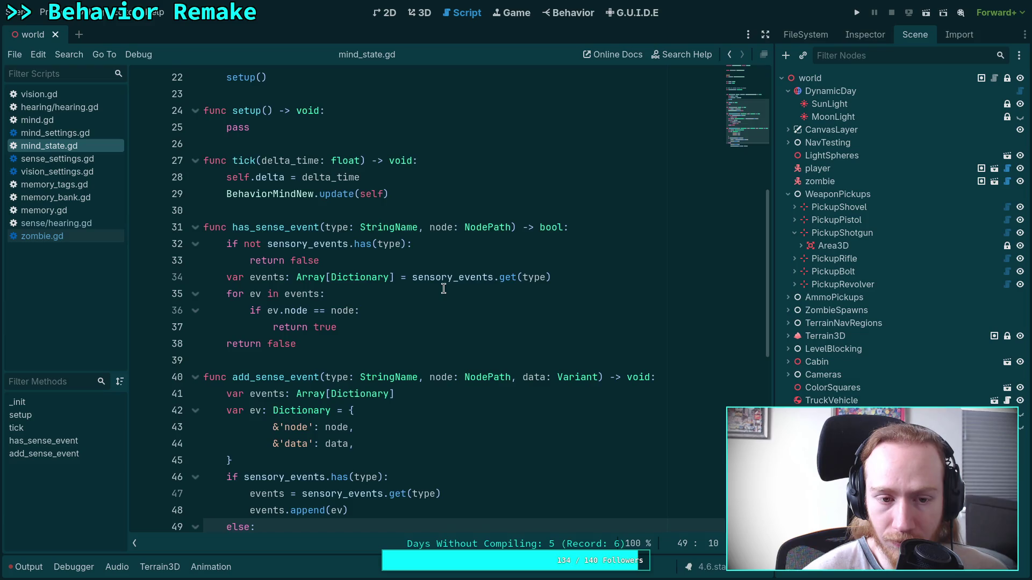
{"action": "scroll", "coordinate": [443, 289], "scroll_direction": "up", "scroll_amount": 3}
- Jump from BehaviorMindNew to its definition in mind.gd and select the vision-sense lines
{"action": "double_click", "coordinate": [310, 344]}
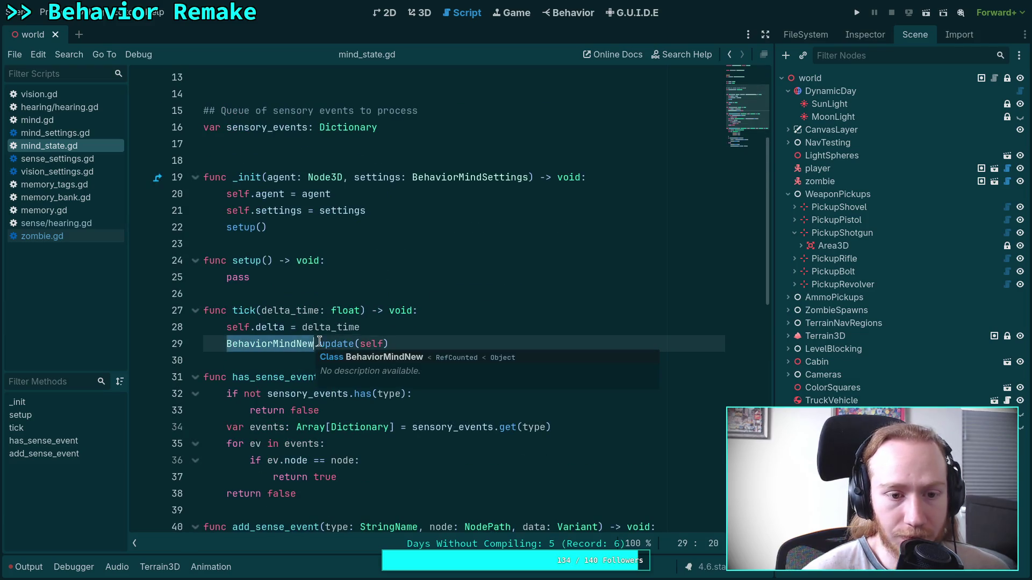
{"action": "scroll", "coordinate": [325, 321], "scroll_direction": "up", "scroll_amount": 4}
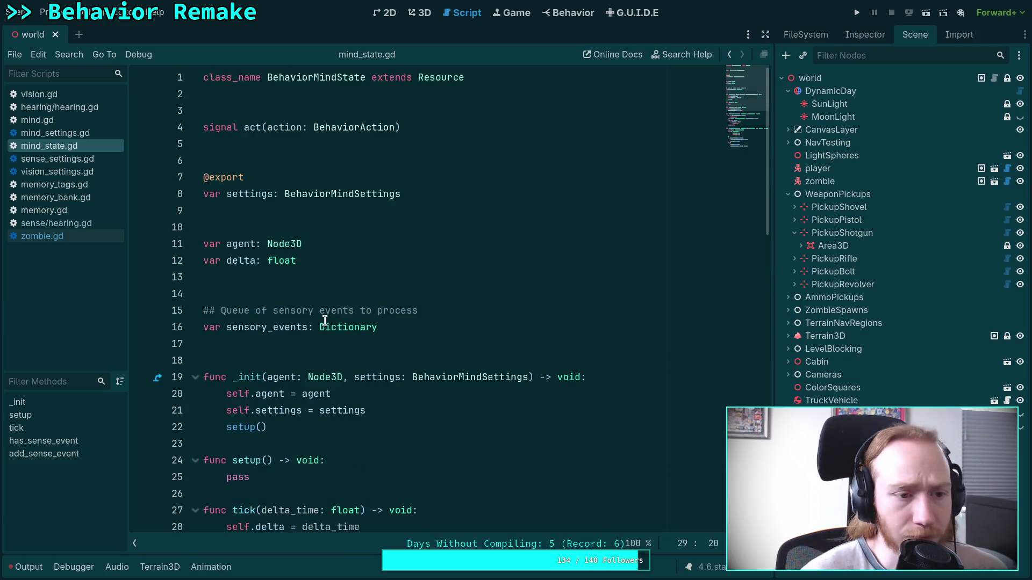
{"action": "scroll", "coordinate": [325, 321], "scroll_direction": "down", "scroll_amount": 6}
{"action": "right_click", "coordinate": [280, 244]}
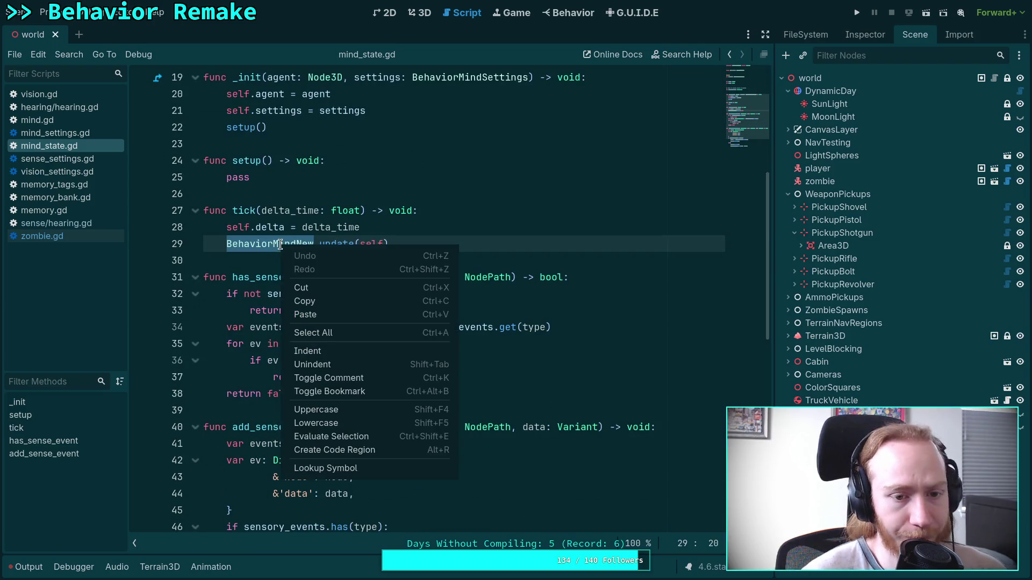
{"action": "left_click", "coordinate": [261, 244]}
{"action": "right_click", "coordinate": [260, 245]}
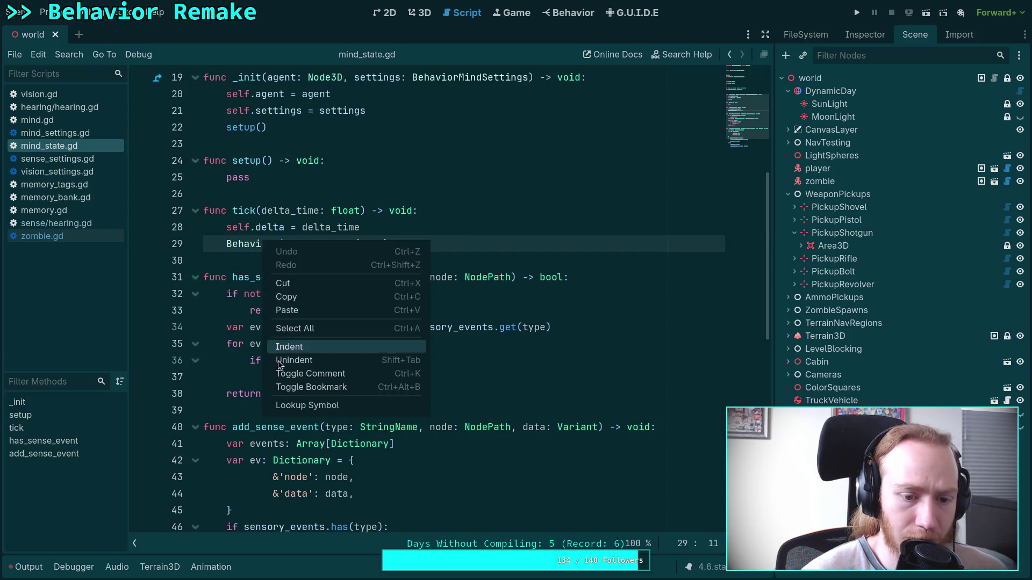
{"action": "left_click", "coordinate": [296, 407]}
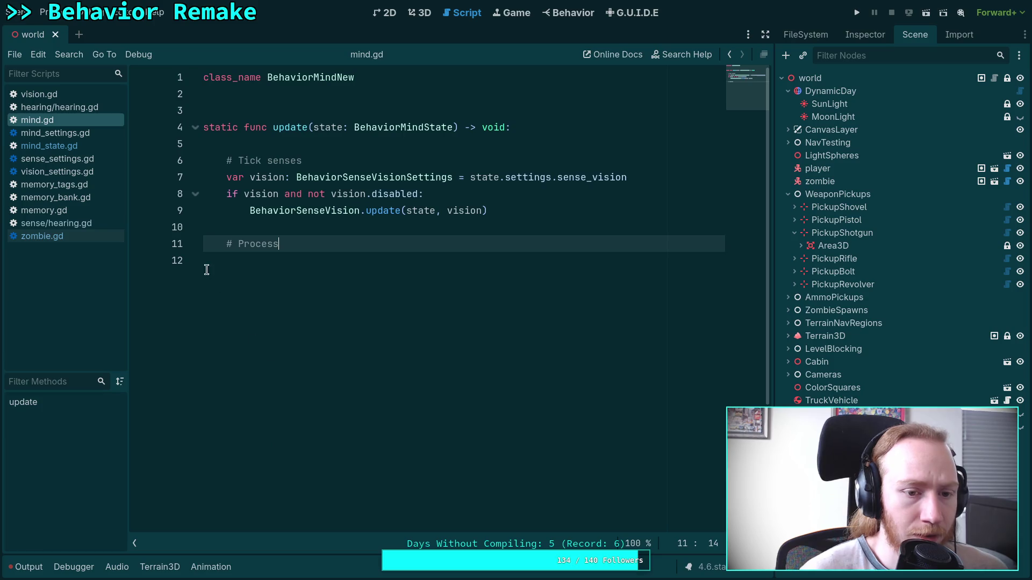
{"action": "left_click_drag", "start_coordinate": [517, 209], "coordinate": [278, 182]}
- Complete '# Process sensory queue', add '# TODO' below it, start a new '#' line, and show the FileSystem
{"action": "left_click", "coordinate": [378, 243]}
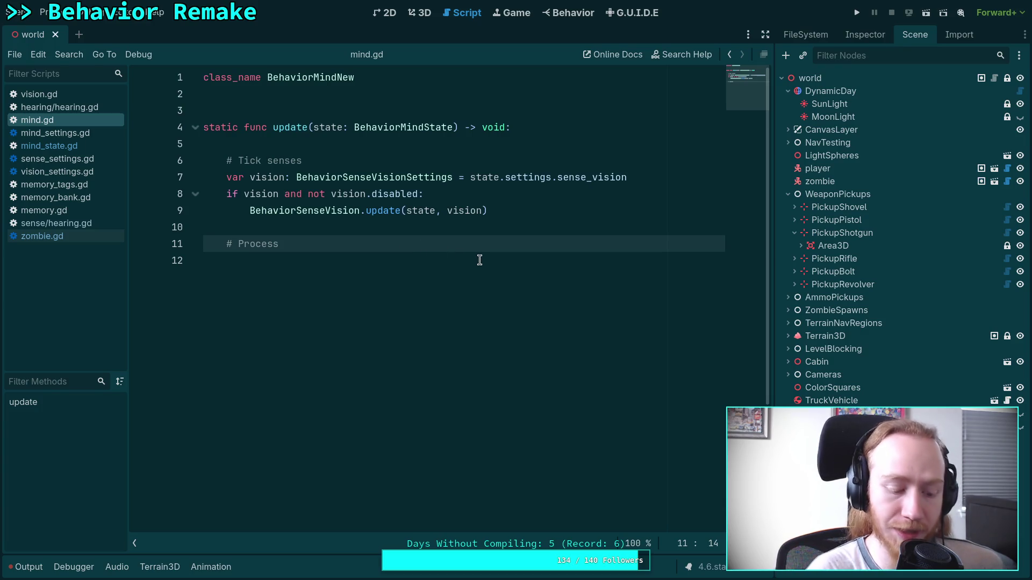
{"action": "type", "text": " sen"}
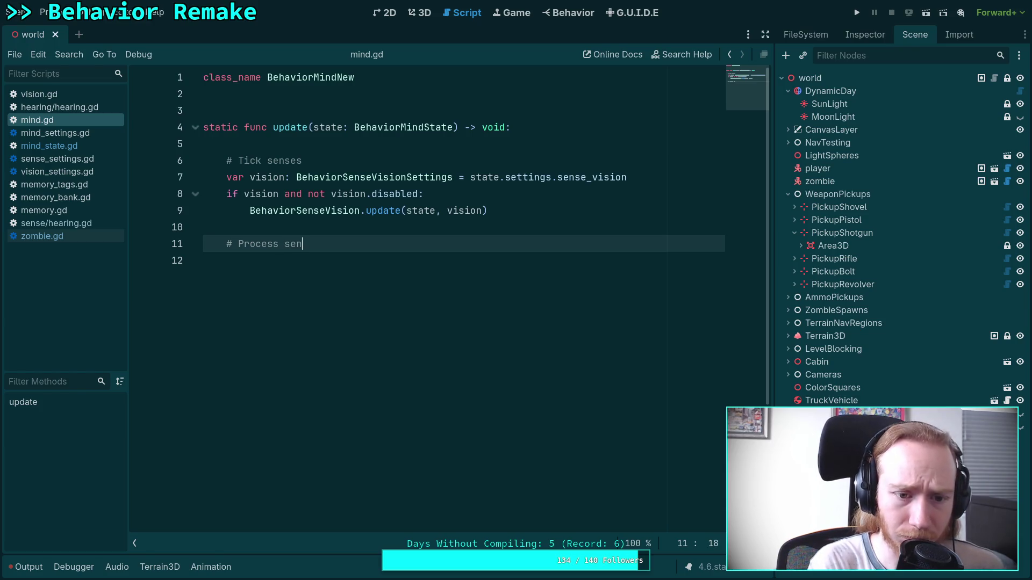
{"action": "type", "text": "sory"}
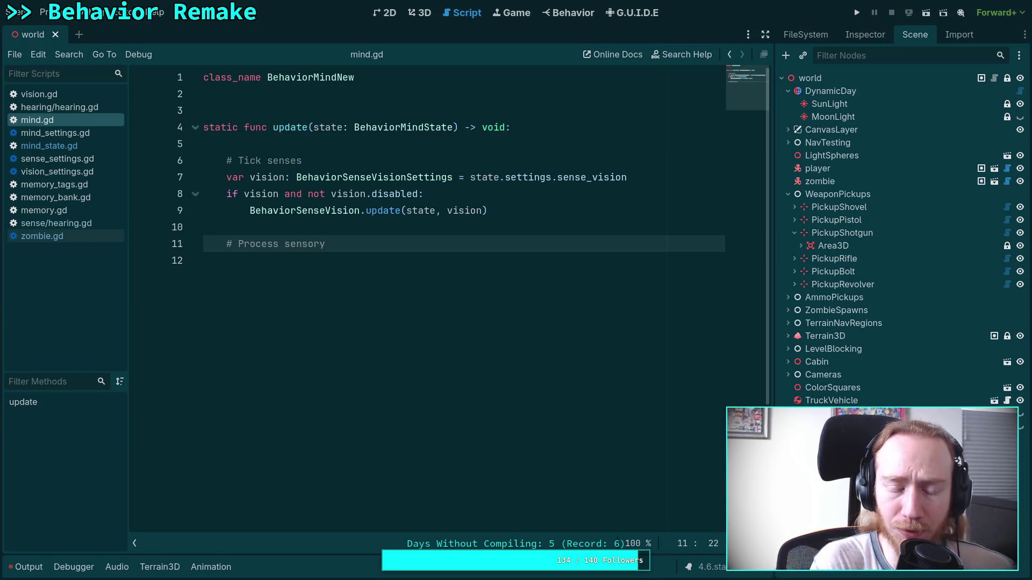
{"action": "type", "text": " queue"}
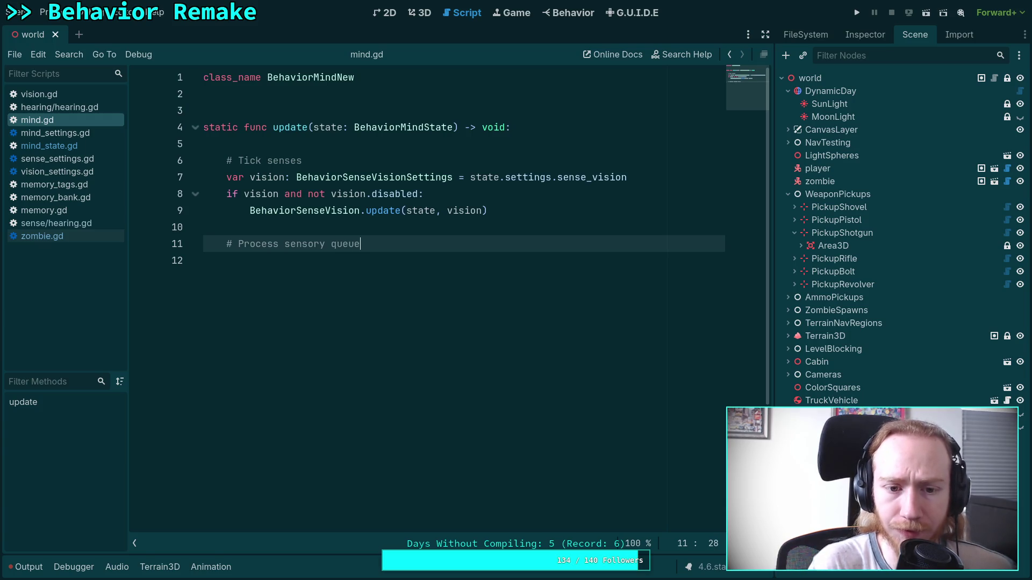
{"action": "key", "text": "Return"}
{"action": "type", "text": "# TODO"}
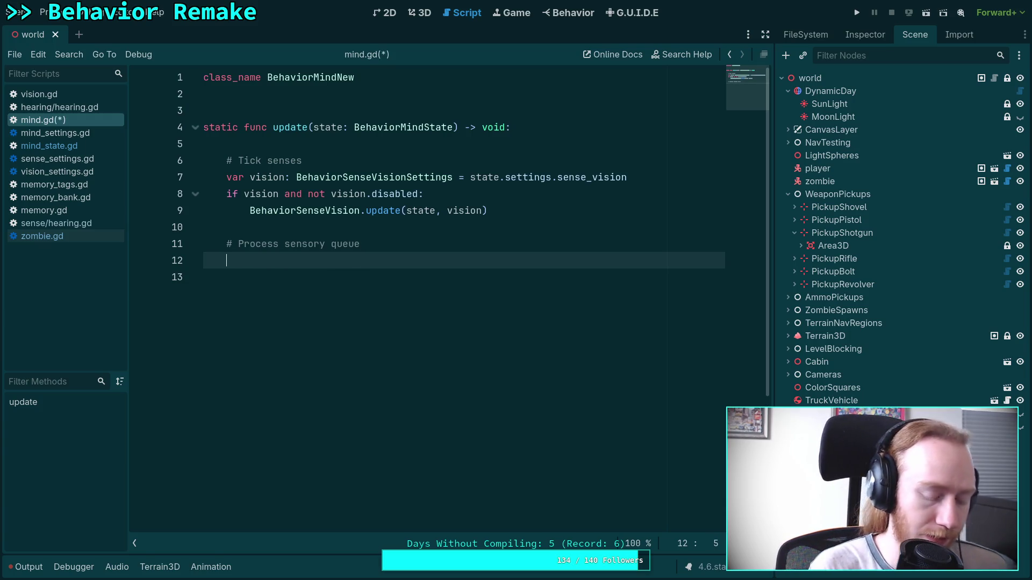
{"action": "key", "text": "Return"}
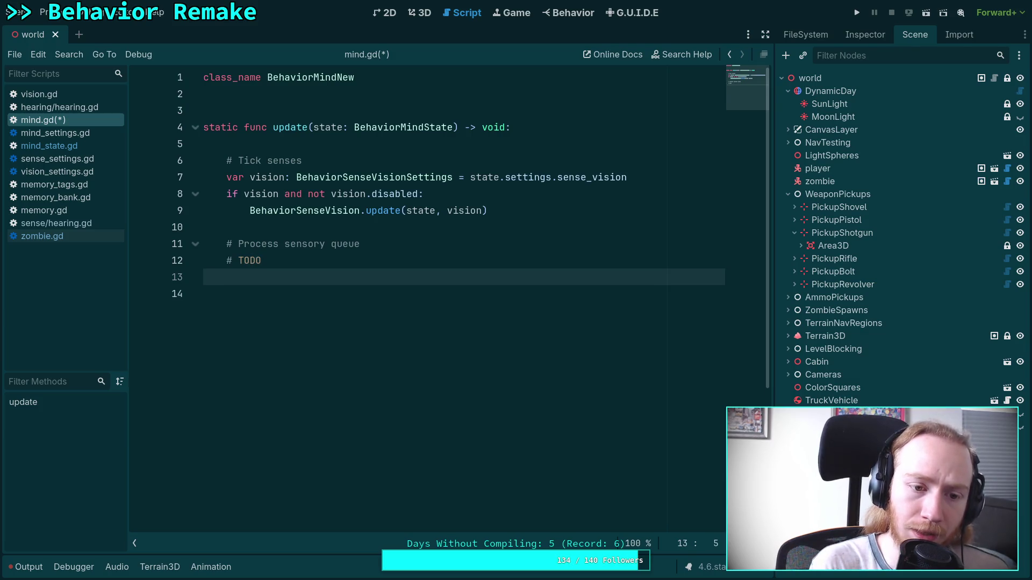
{"action": "key", "text": "Return"}
{"action": "type", "text": "#"}
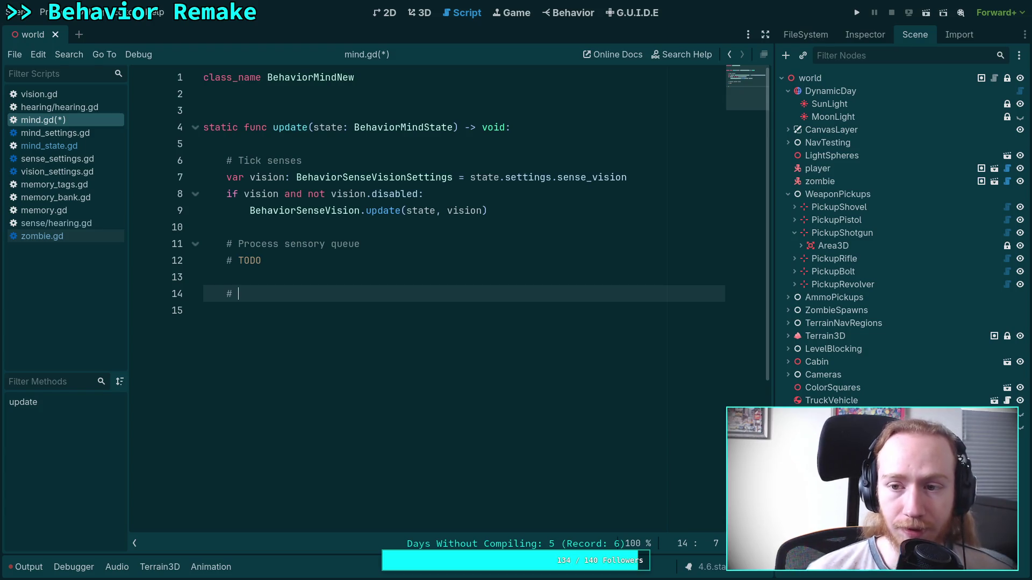
{"action": "left_click", "coordinate": [807, 37]}
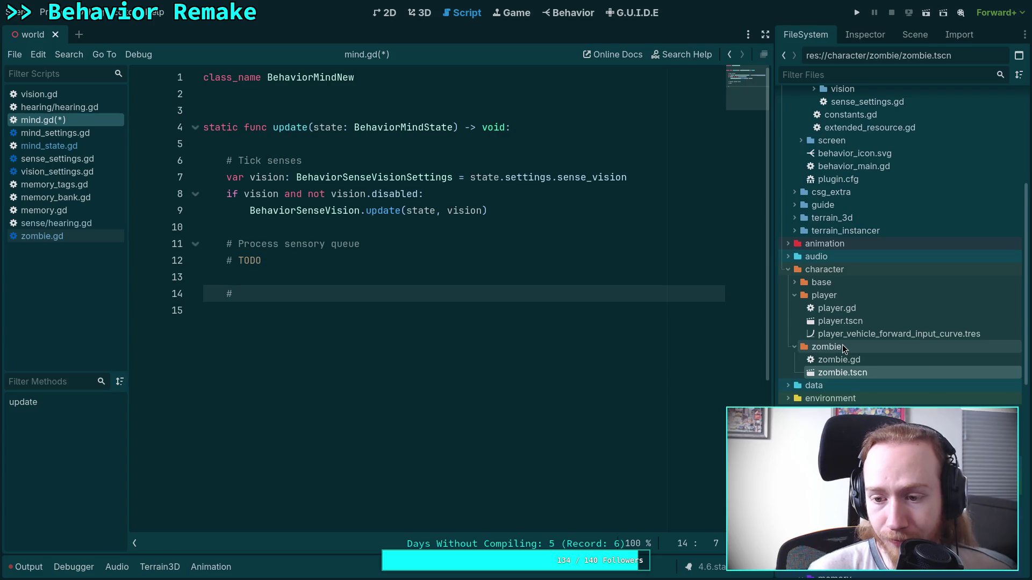
- Insert an empty line after the lone '#' comment on line 15 of mind.gd
{"action": "scroll", "coordinate": [843, 348], "scroll_direction": "up", "scroll_amount": 5}
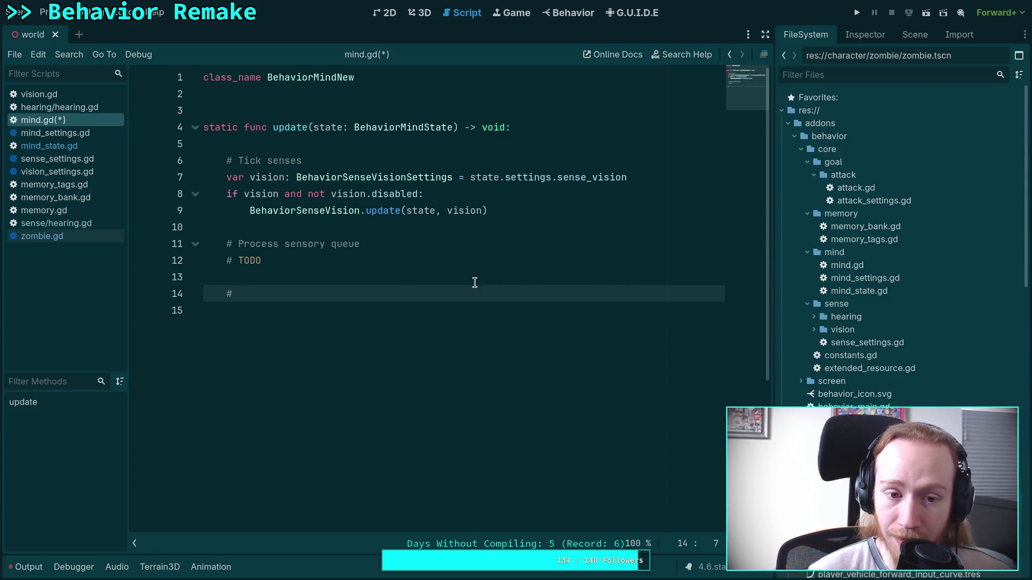
{"action": "key", "text": "Up"}
{"action": "key", "text": "Up"}
{"action": "key", "text": "End"}
{"action": "key", "text": "shift+Home"}
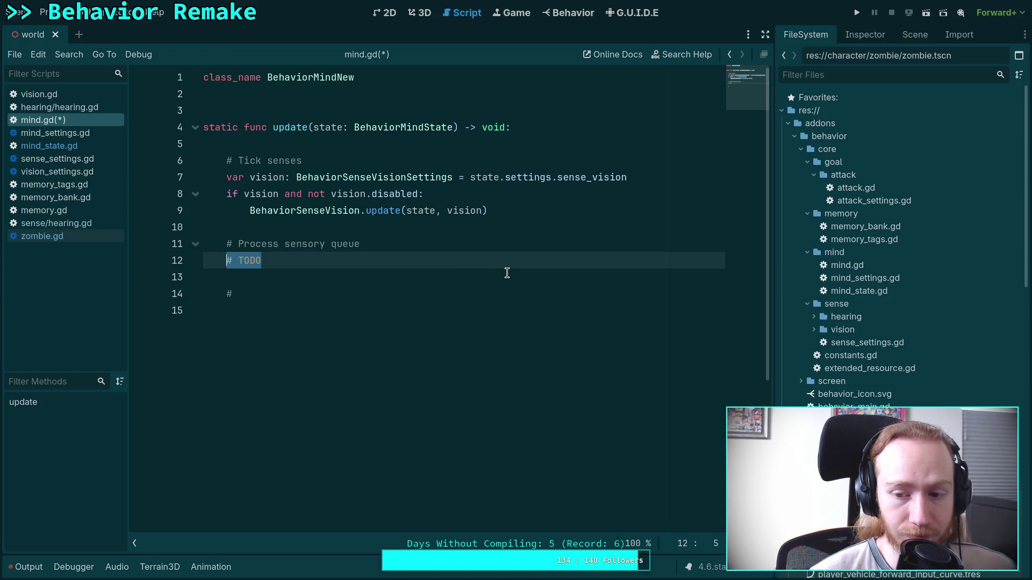
{"action": "left_click", "coordinate": [318, 262]}
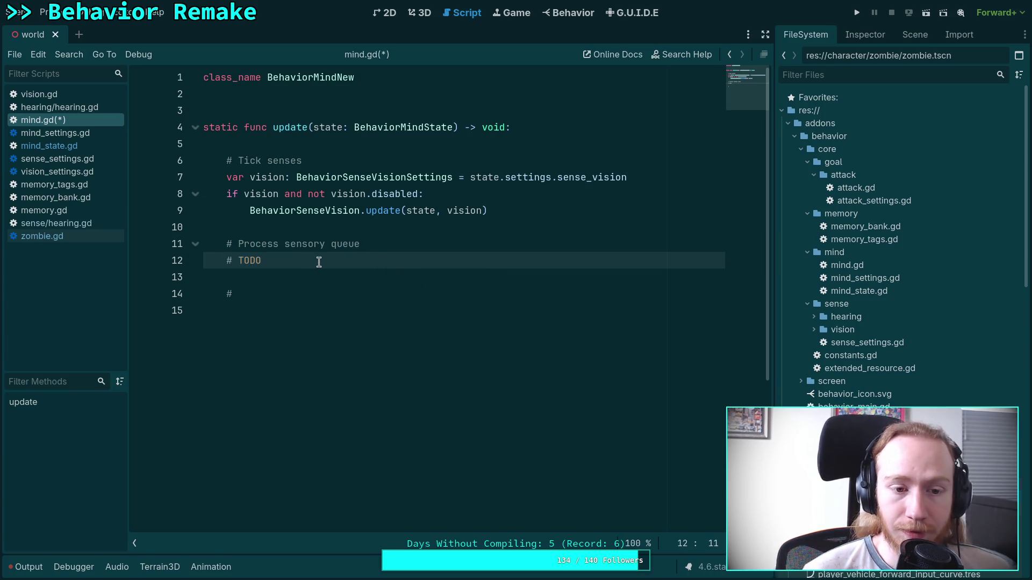
{"action": "left_click", "coordinate": [307, 309]}
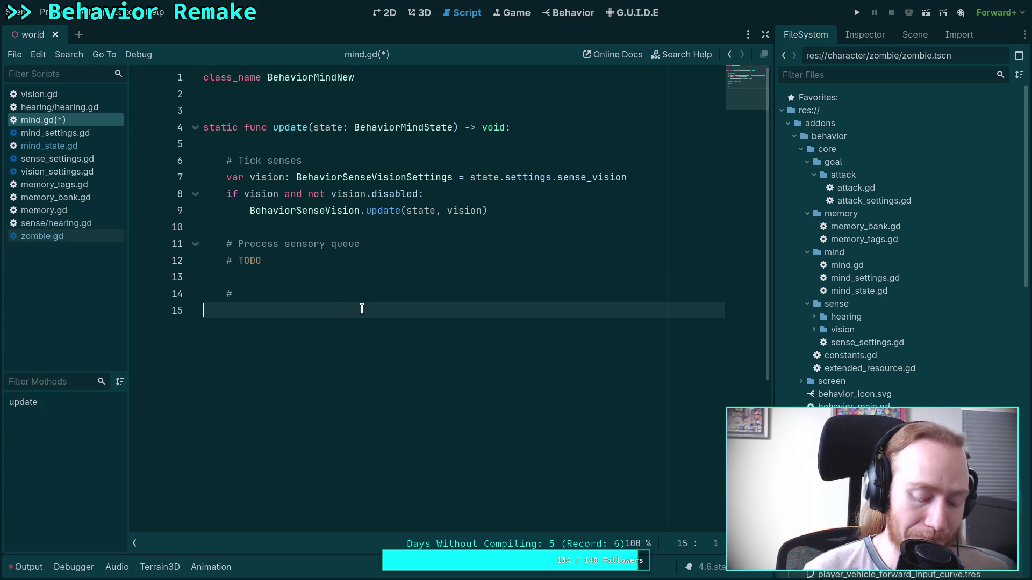
{"action": "key", "text": "Return"}
{"action": "key", "text": "Up"}
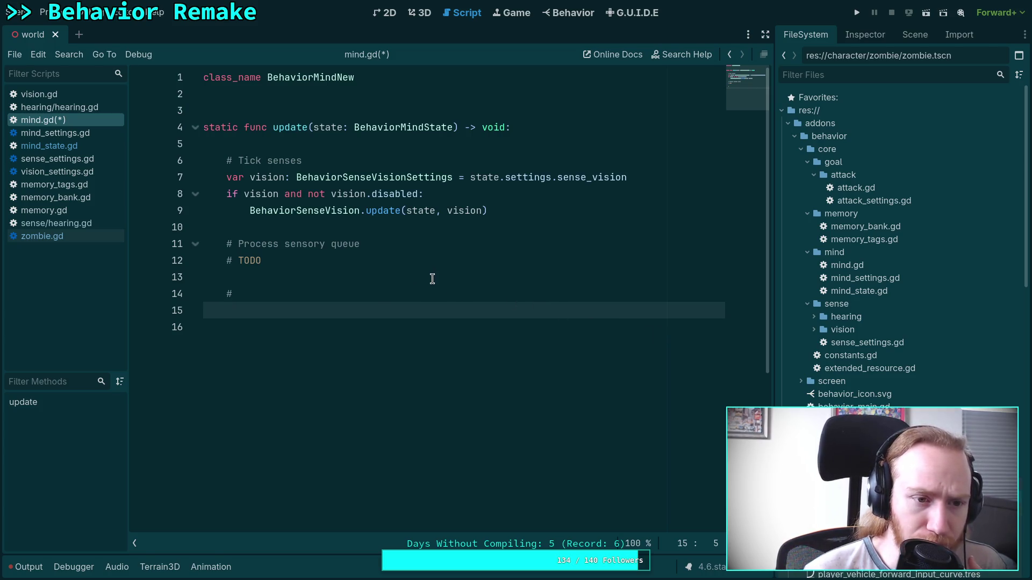
- Read through the top of mind_state.gd, then switch back to mind.gd
{"action": "left_click", "coordinate": [82, 150]}
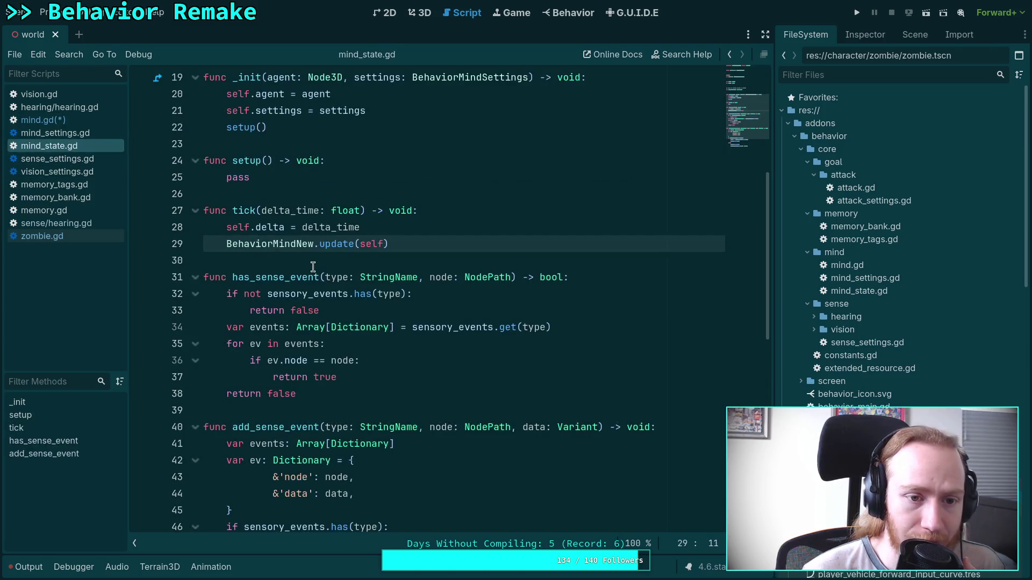
{"action": "scroll", "coordinate": [313, 261], "scroll_direction": "up", "scroll_amount": 5}
{"action": "scroll", "coordinate": [313, 261], "scroll_direction": "up", "scroll_amount": 2}
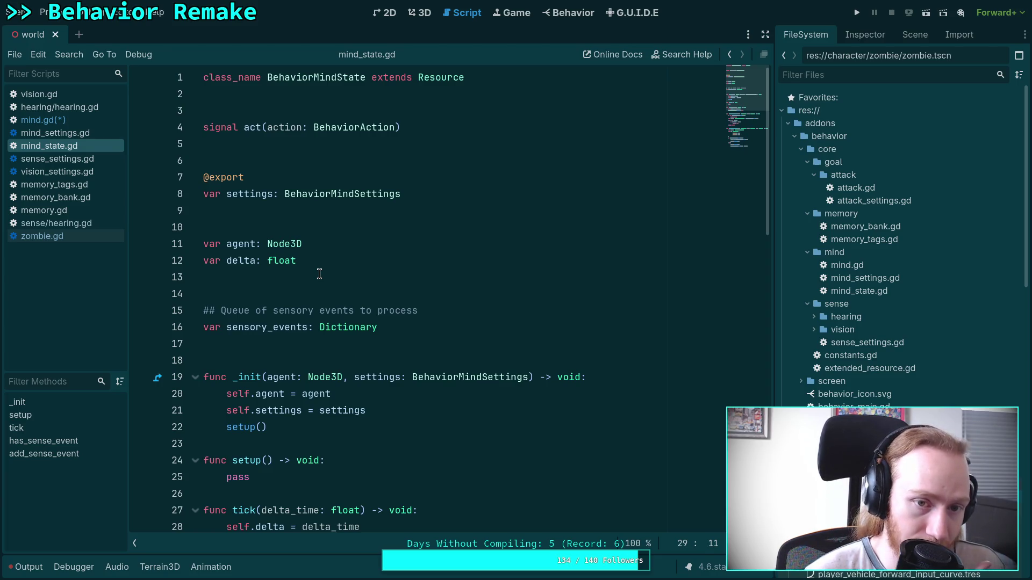
{"action": "left_click", "coordinate": [322, 272]}
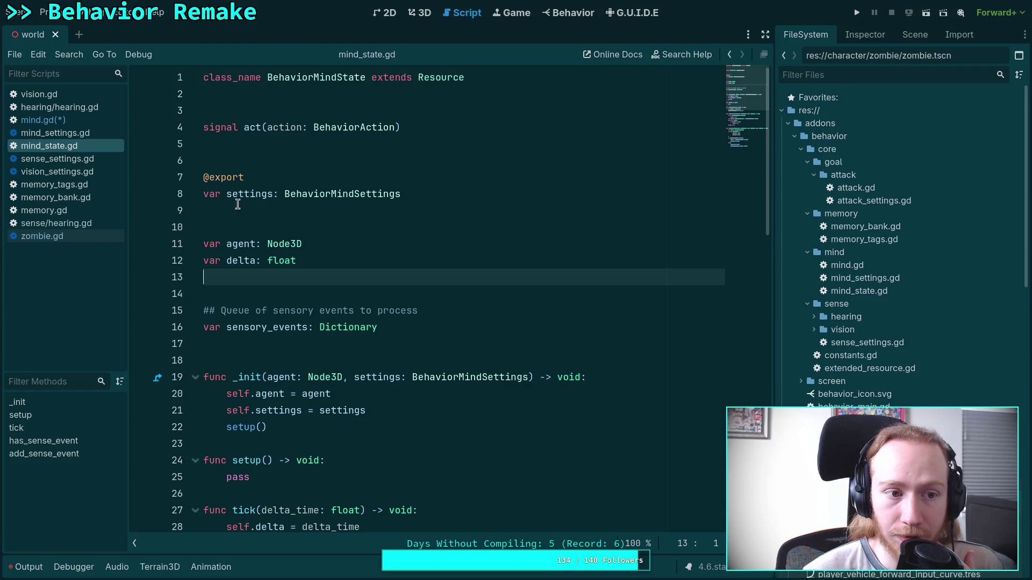
{"action": "left_click", "coordinate": [51, 120]}
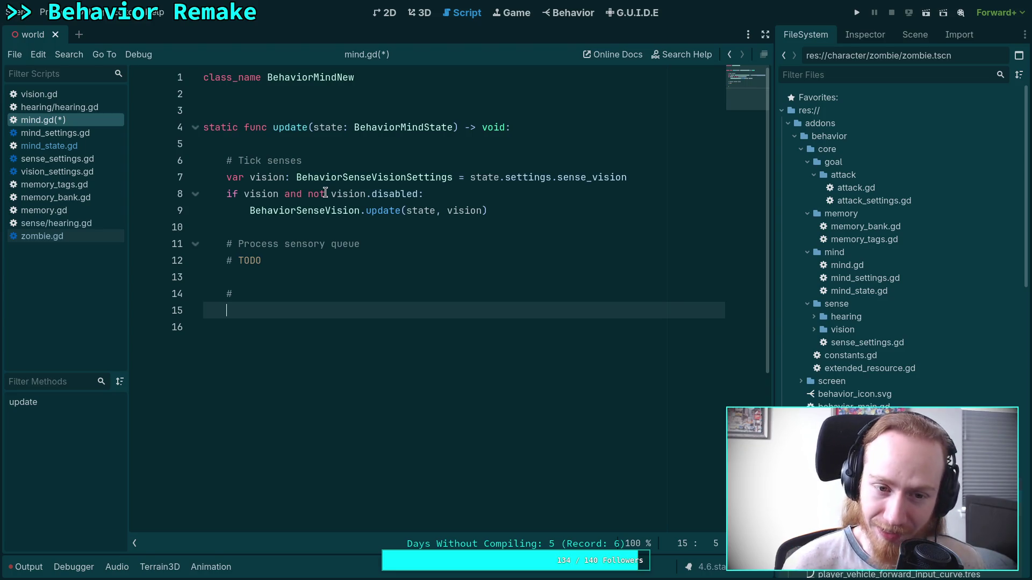
- Recheck mind_state.gd, return to mind.gd, and scroll the FileSystem to script/behavior
{"action": "left_click", "coordinate": [62, 147]}
{"action": "scroll", "coordinate": [225, 227], "scroll_direction": "down", "scroll_amount": 9}
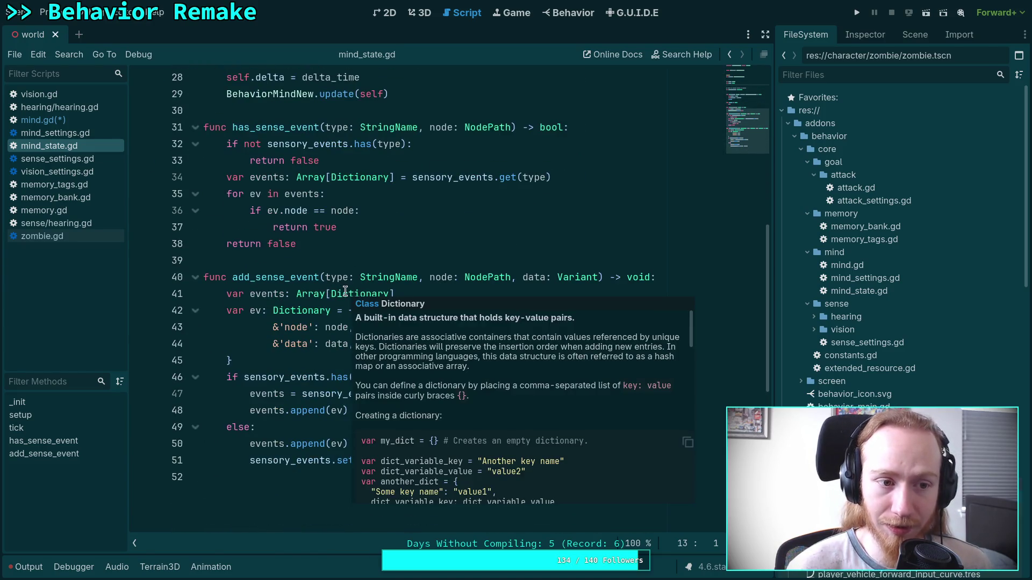
{"action": "scroll", "coordinate": [339, 289], "scroll_direction": "up", "scroll_amount": 8}
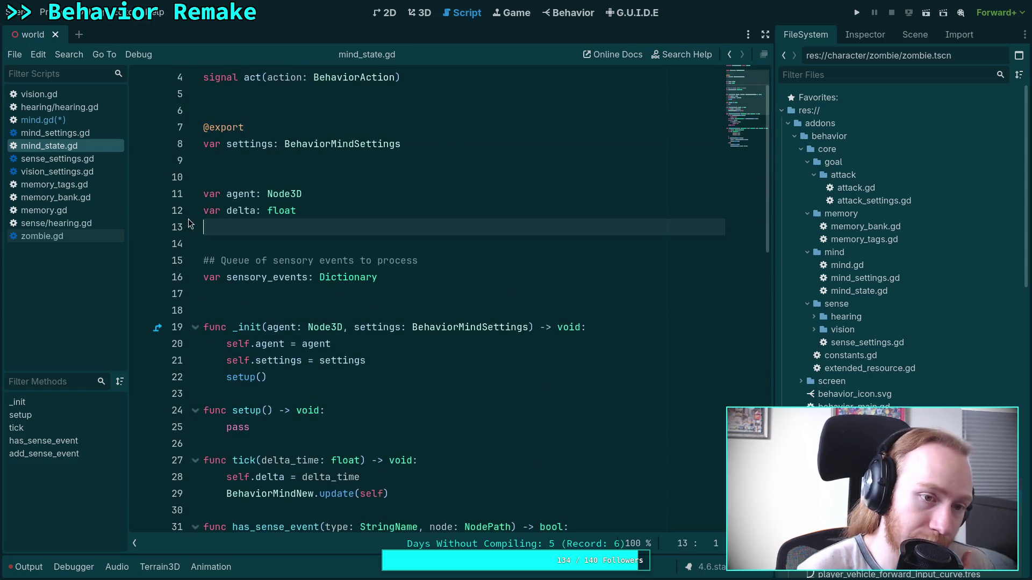
{"action": "scroll", "coordinate": [215, 226], "scroll_direction": "up", "scroll_amount": 1}
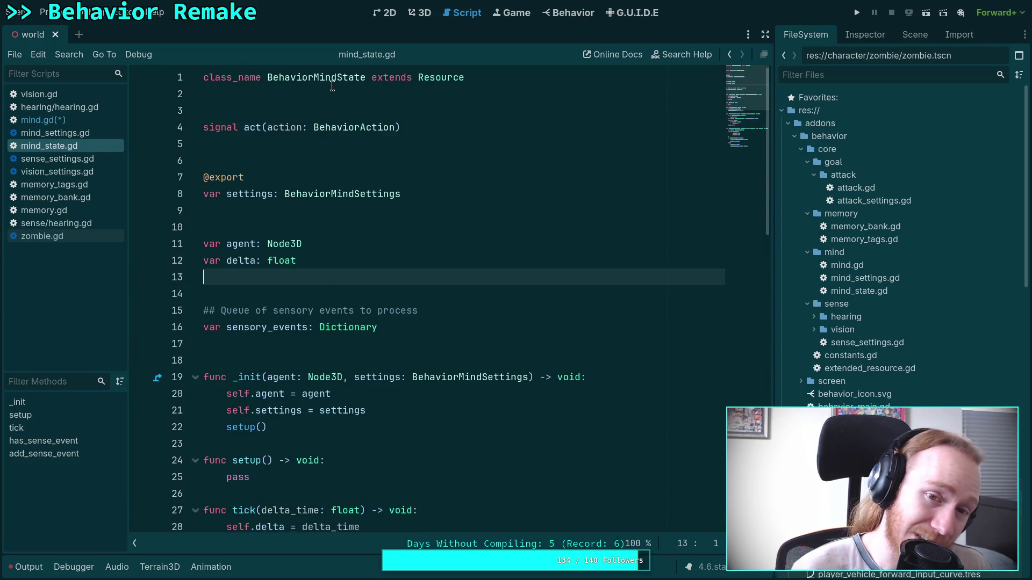
{"action": "left_click", "coordinate": [76, 121]}
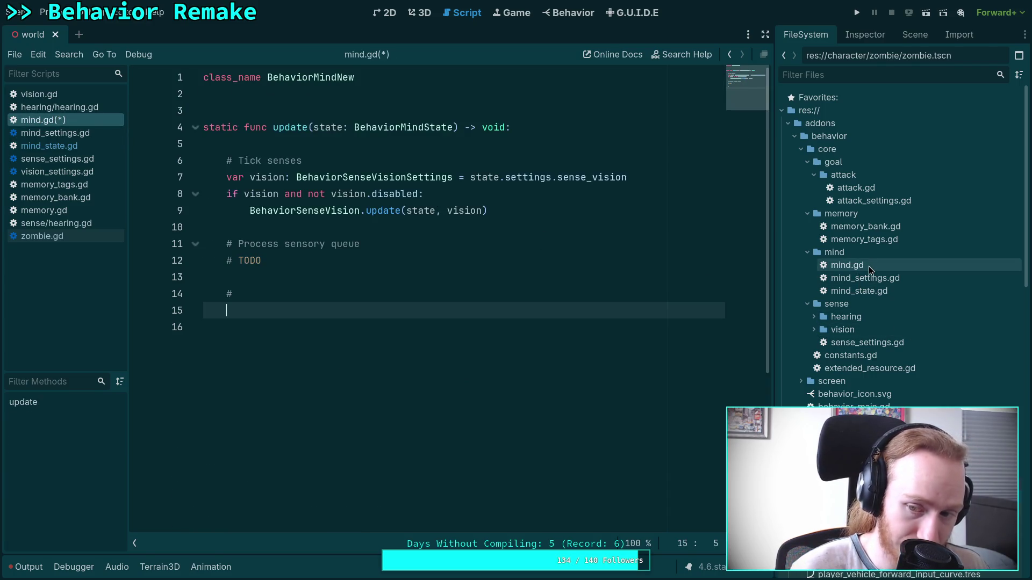
{"action": "scroll", "coordinate": [869, 266], "scroll_direction": "down", "scroll_amount": 15}
{"action": "scroll", "coordinate": [868, 266], "scroll_direction": "down", "scroll_amount": 3}
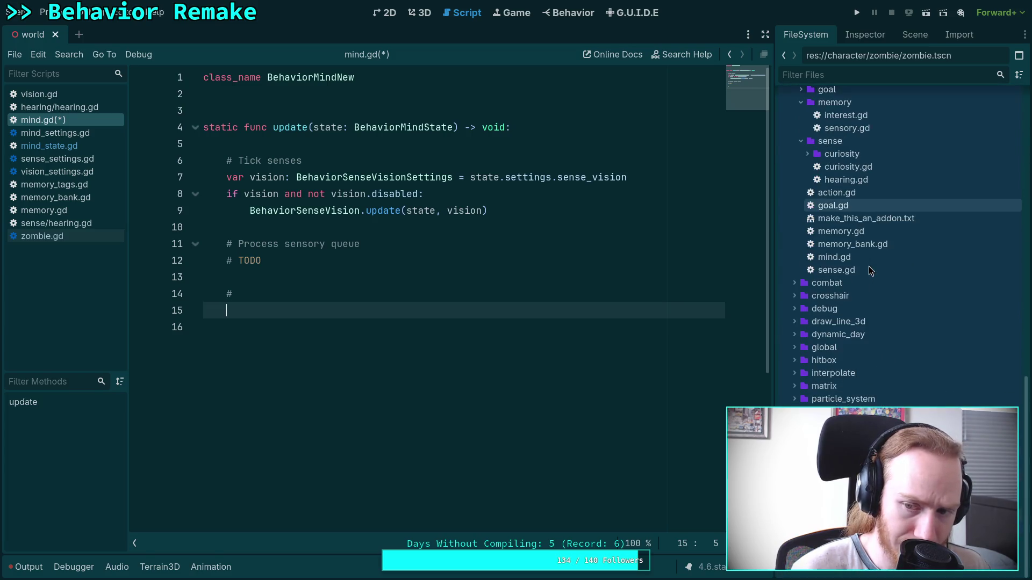
{"action": "double_click", "coordinate": [854, 257]}
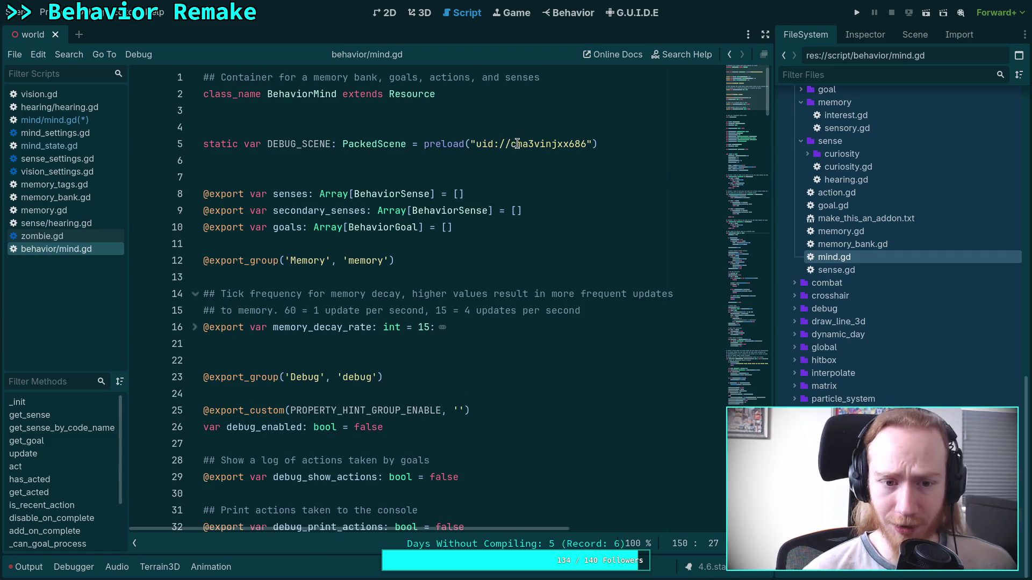
{"action": "mouse_move", "coordinate": [516, 147]}
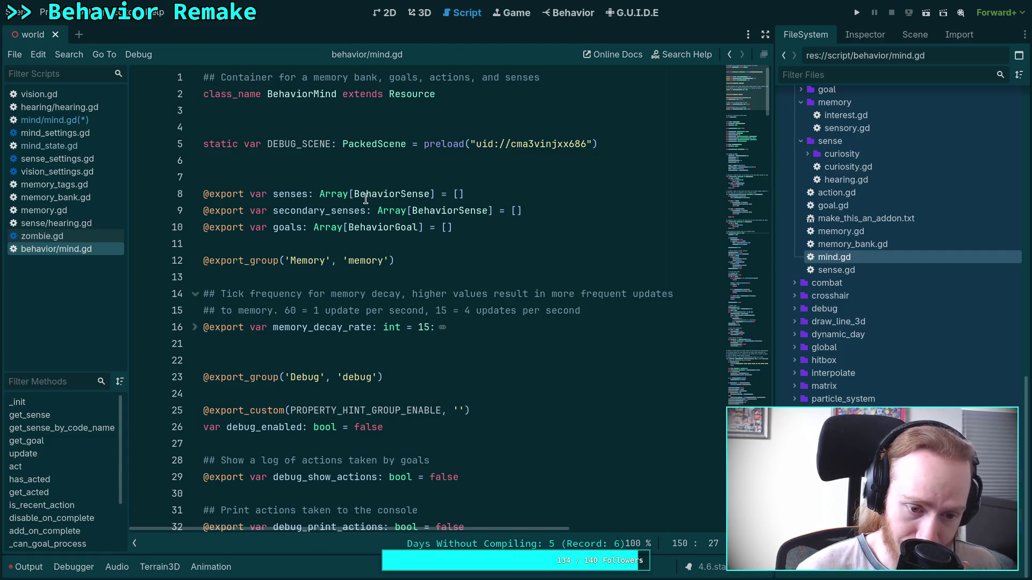
{"action": "mouse_move", "coordinate": [469, 118]}
{"action": "left_mouse_down"}
{"action": "mouse_move", "coordinate": [409, 97]}
{"action": "mouse_move", "coordinate": [152, 69]}
{"action": "left_mouse_up"}
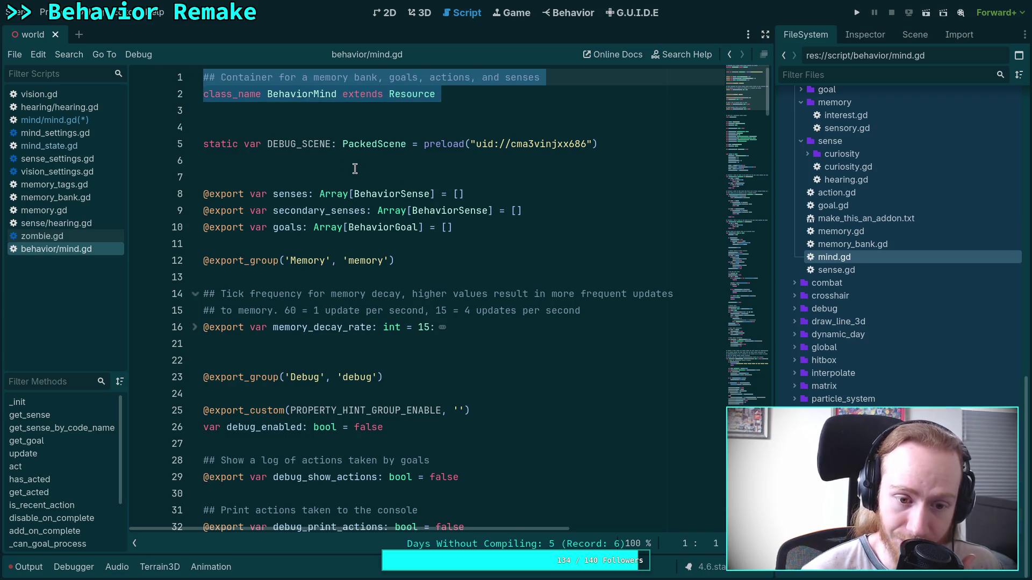
{"action": "right_click", "coordinate": [80, 249]}
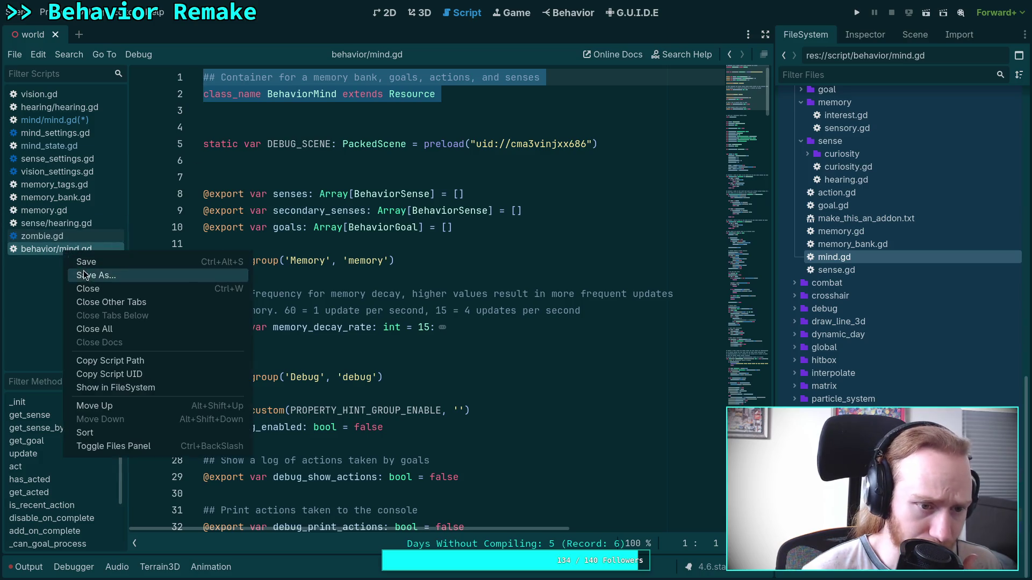
{"action": "left_click", "coordinate": [82, 283]}
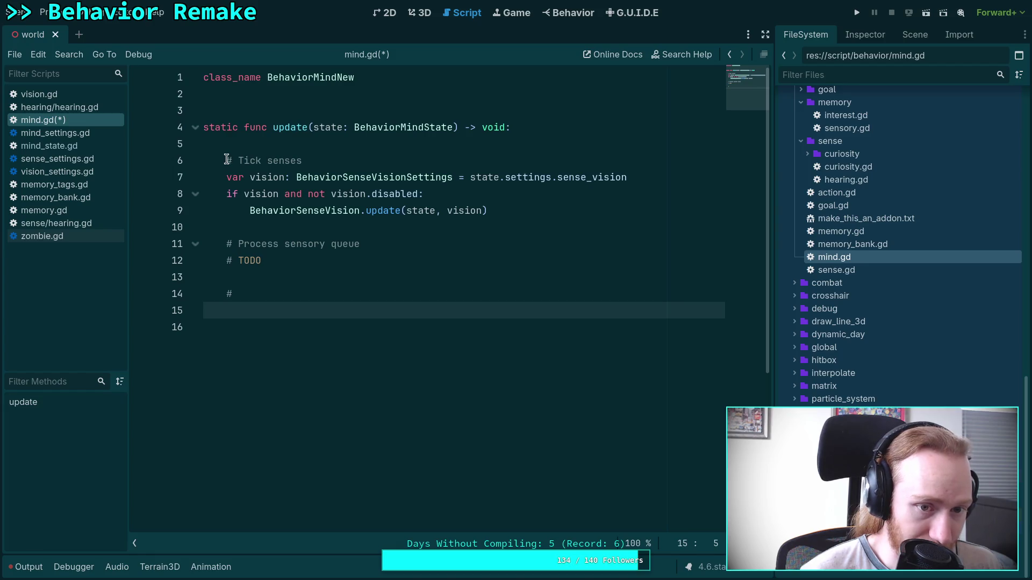
- Insert a new line after the delta assignment in mind_state.gd
{"action": "left_click", "coordinate": [78, 142]}
{"action": "scroll", "coordinate": [392, 199], "scroll_direction": "down", "scroll_amount": 5}
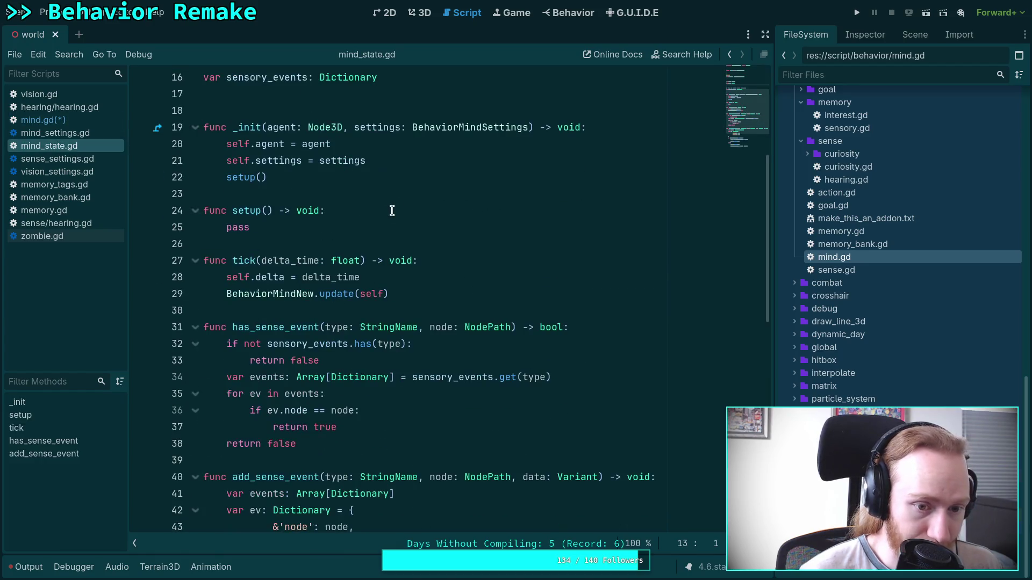
{"action": "left_click", "coordinate": [434, 278]}
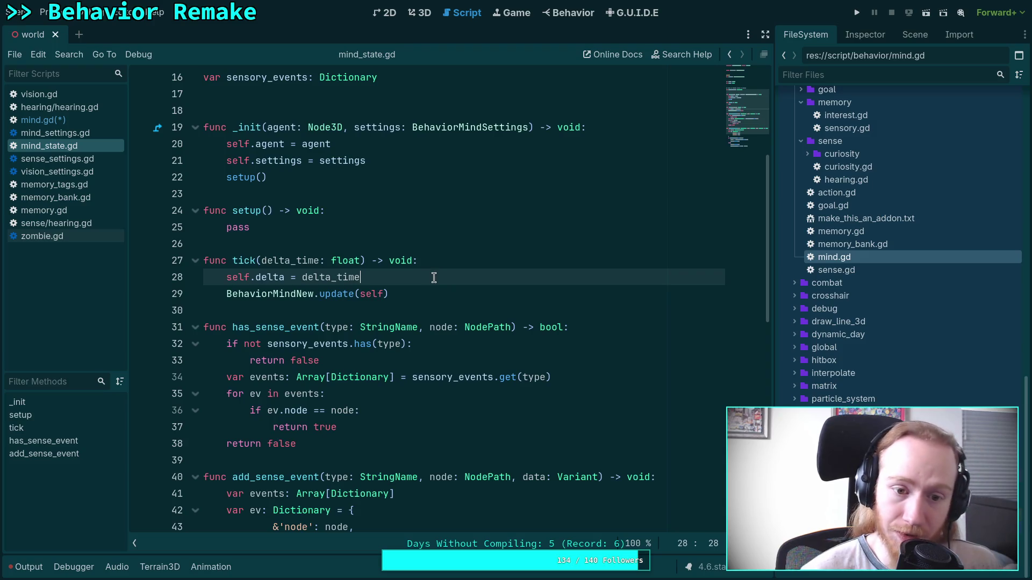
{"action": "key", "text": "Return"}
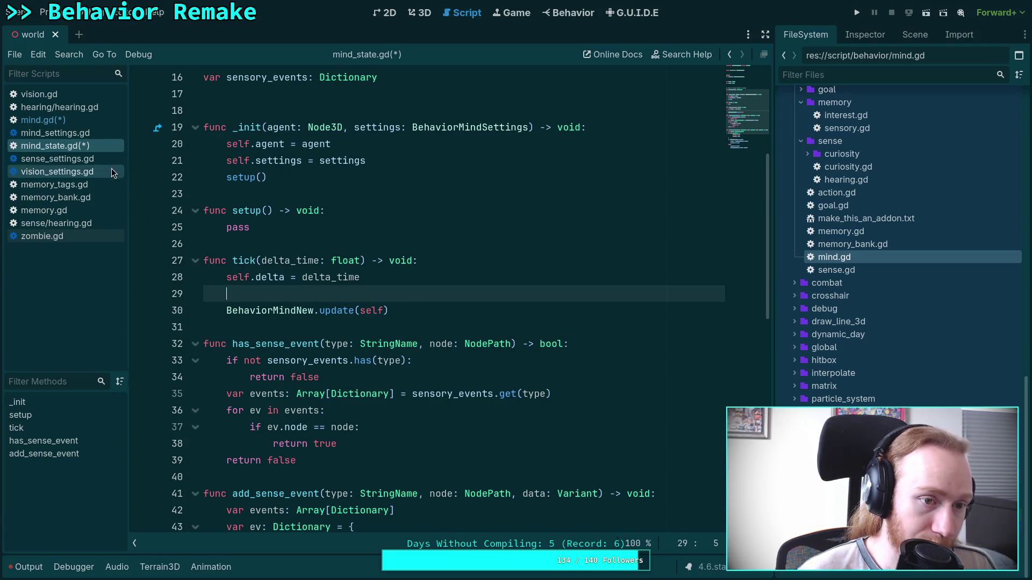
- Open mind.gd from addons/behavior/core/mind and select its update function code
{"action": "left_click", "coordinate": [93, 121]}
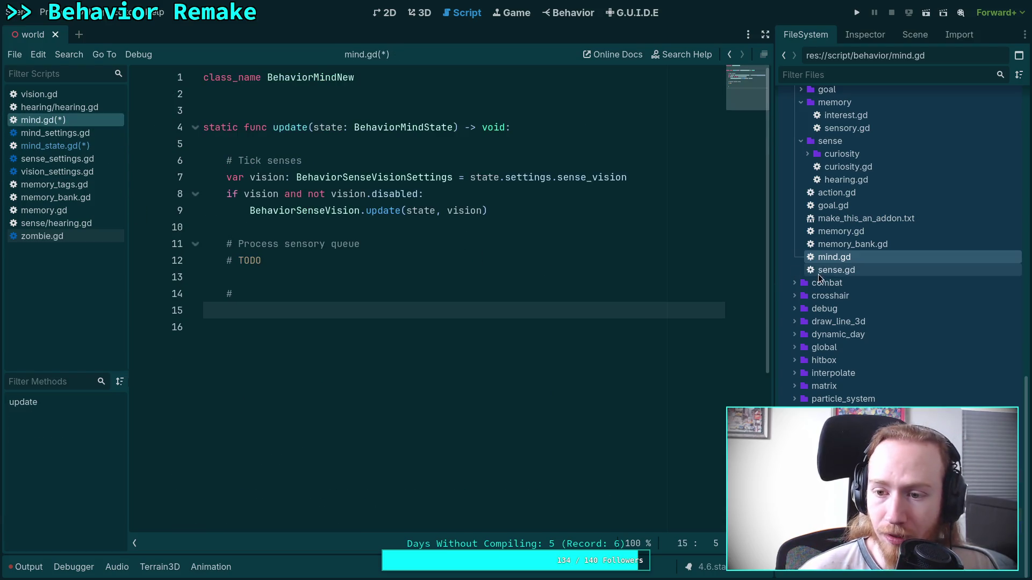
{"action": "scroll", "coordinate": [847, 290], "scroll_direction": "up", "scroll_amount": 4}
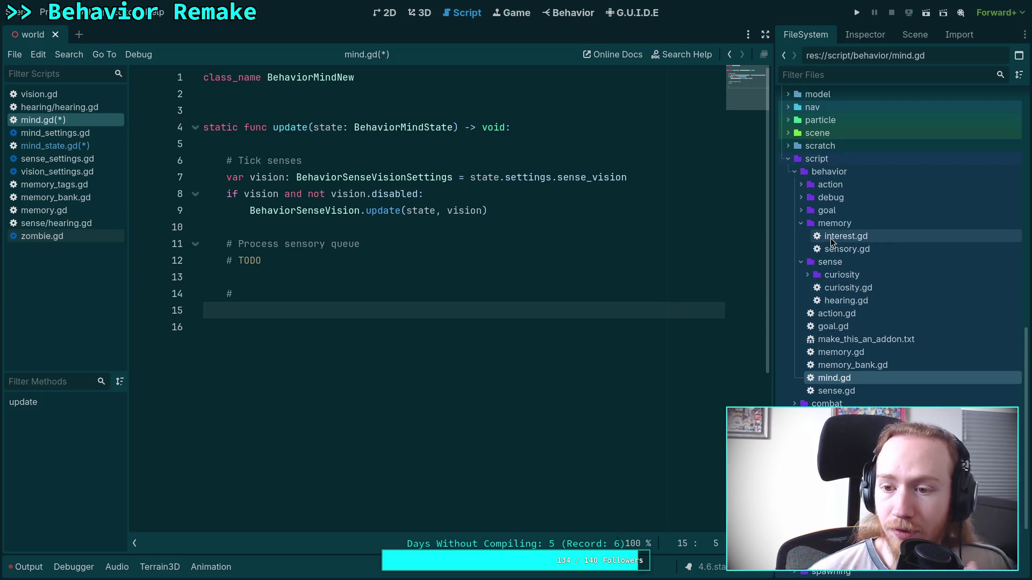
{"action": "scroll", "coordinate": [843, 267], "scroll_direction": "up", "scroll_amount": 5}
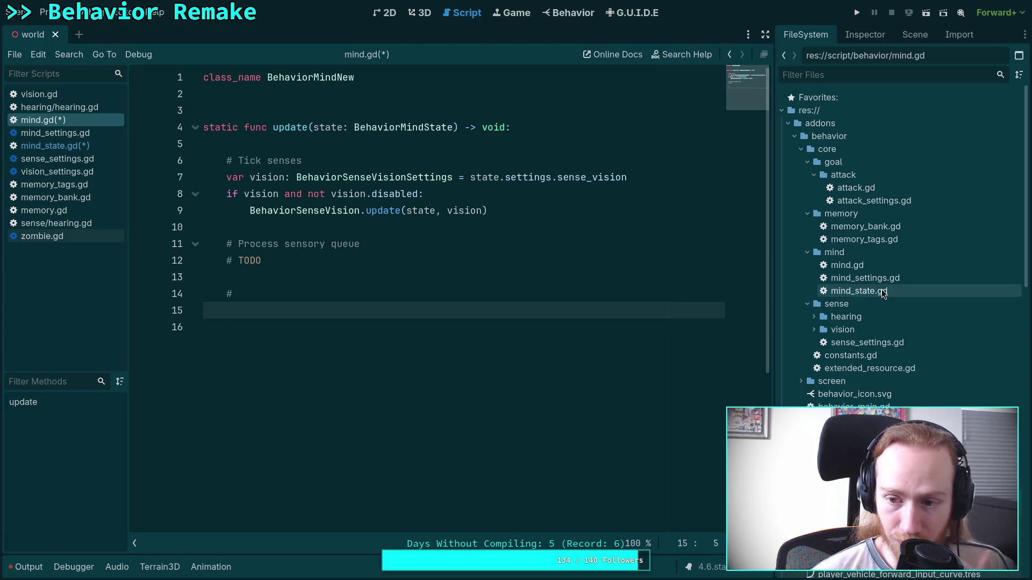
{"action": "left_click", "coordinate": [854, 266]}
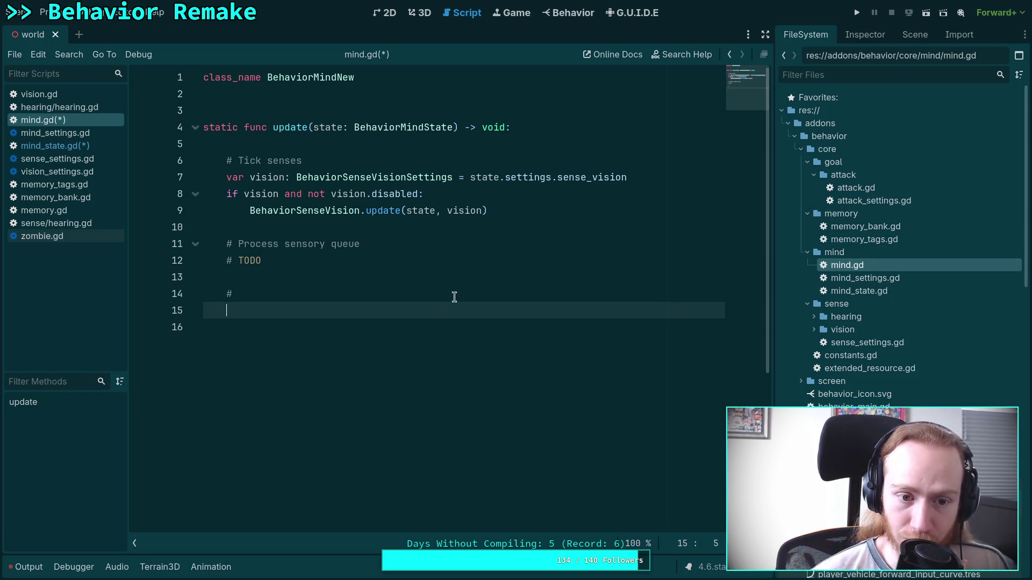
{"action": "left_click_drag", "start_coordinate": [204, 130], "coordinate": [322, 311]}
{"action": "key", "text": "ctrl+c"}
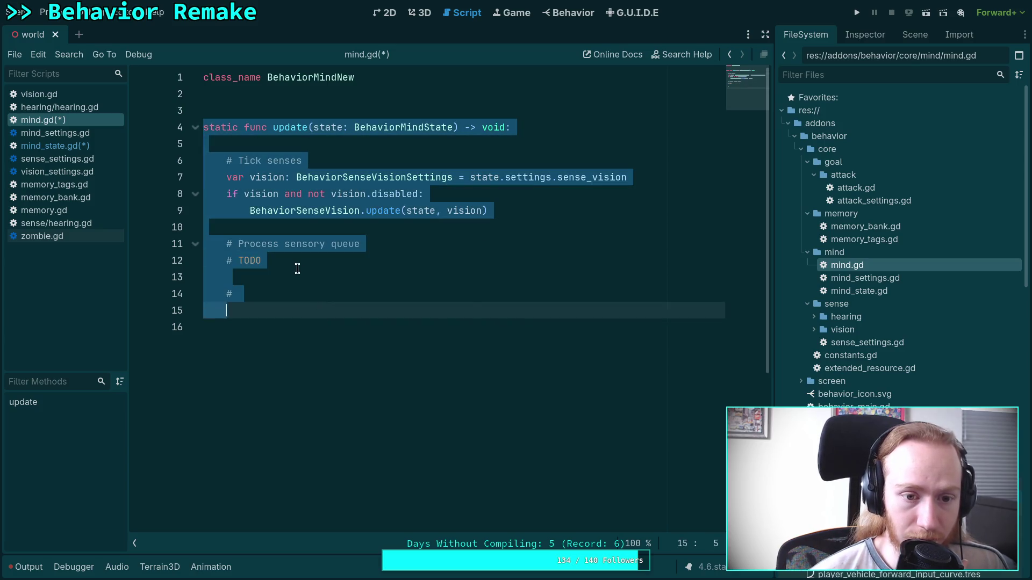
- Cut the update code from mind.gd, close mind.gd, and paste the code into mind_state.gd's tick()
{"action": "right_click", "coordinate": [297, 268]}
{"action": "left_click", "coordinate": [337, 305]}
{"action": "right_click", "coordinate": [65, 122]}
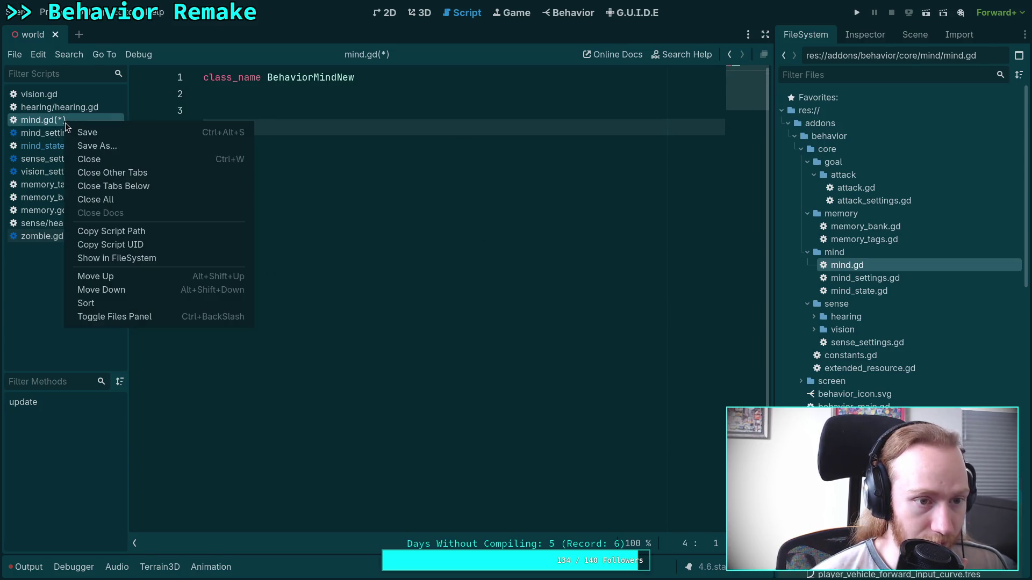
{"action": "left_click", "coordinate": [102, 162]}
{"action": "left_click", "coordinate": [499, 301]}
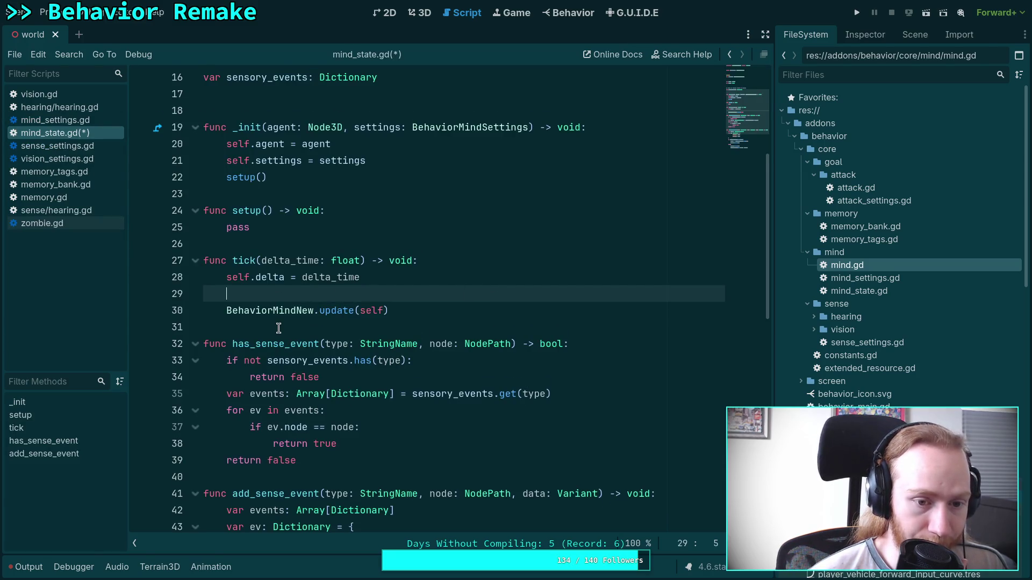
{"action": "scroll", "coordinate": [278, 326], "scroll_direction": "down", "scroll_amount": 3}
{"action": "key", "text": "ctrl+v"}
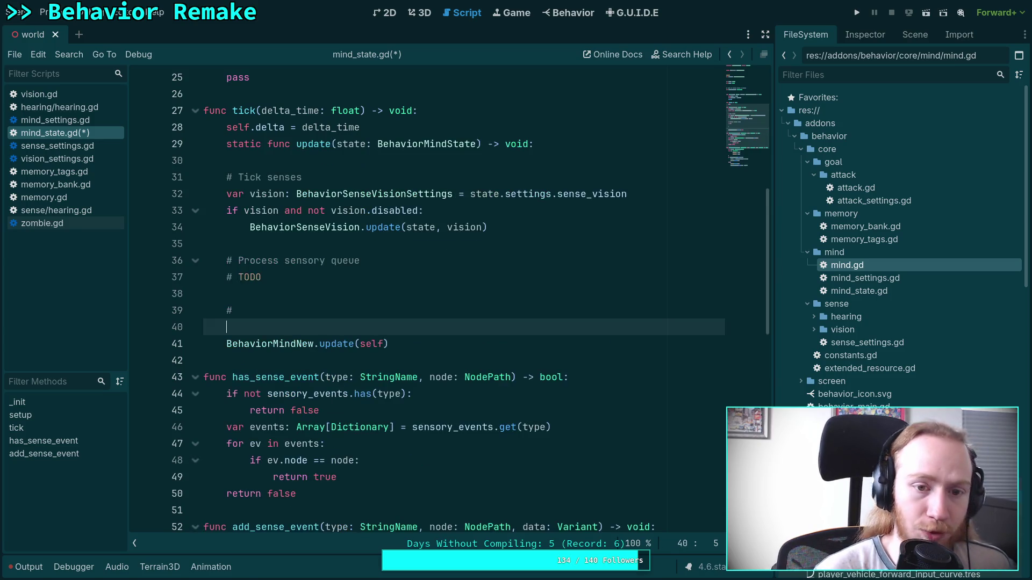
- Remove the static func header and BehaviorMindNew.update(self) call, drop 'state.', and pass self to vision update
{"action": "left_click_drag", "start_coordinate": [567, 144], "coordinate": [574, 128]}
{"action": "key", "text": "BackSpace"}
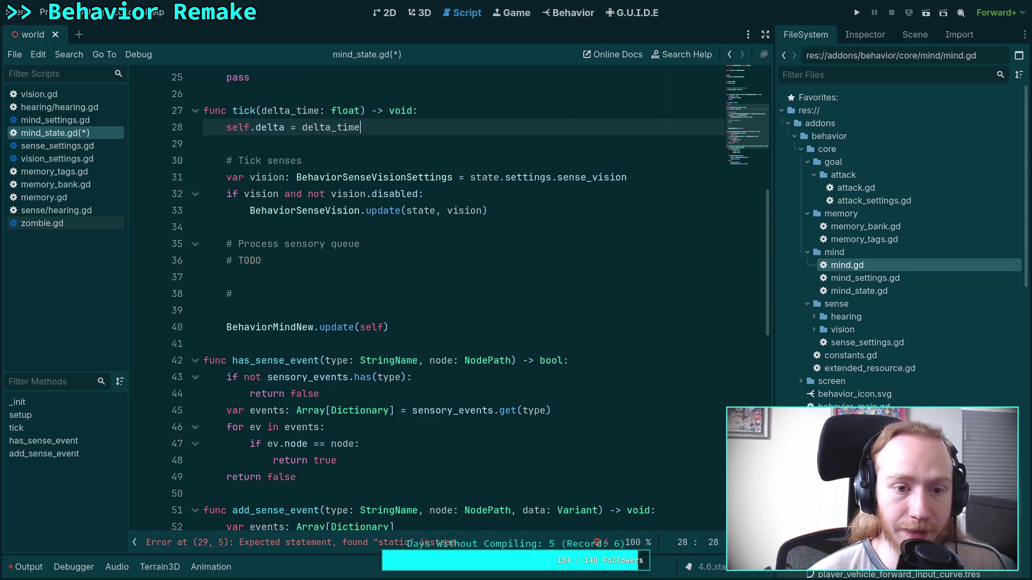
{"action": "left_click_drag", "start_coordinate": [390, 326], "coordinate": [419, 313]}
{"action": "key", "text": "BackSpace"}
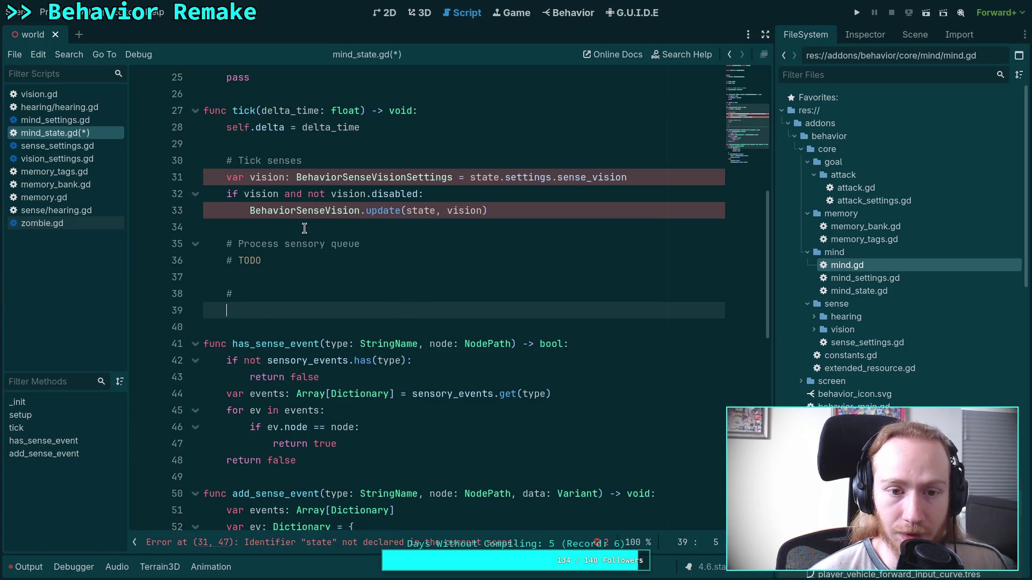
{"action": "scroll", "coordinate": [305, 226], "scroll_direction": "up", "scroll_amount": 1}
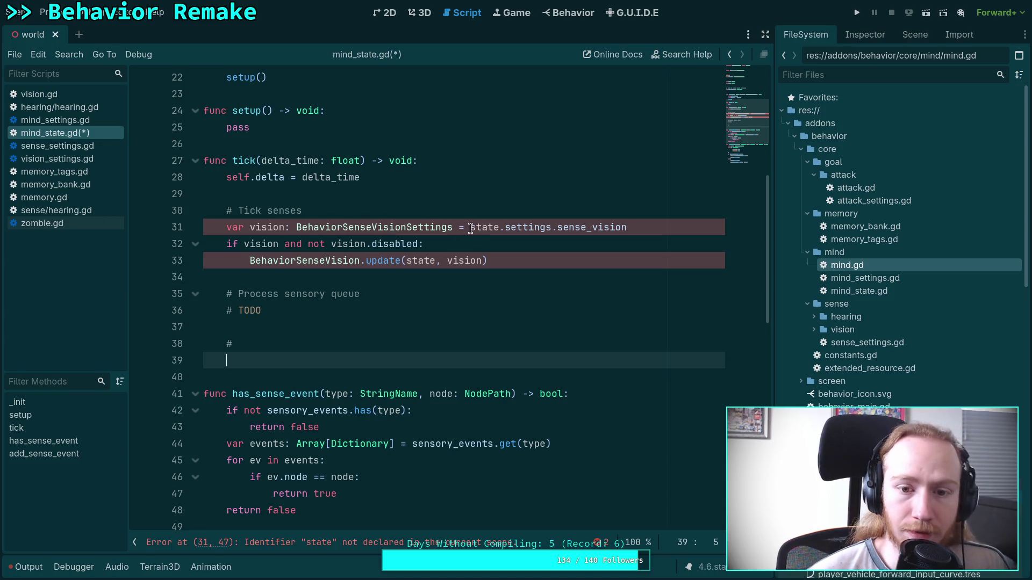
{"action": "left_click_drag", "start_coordinate": [471, 227], "coordinate": [505, 227]}
{"action": "key", "text": "BackSpace"}
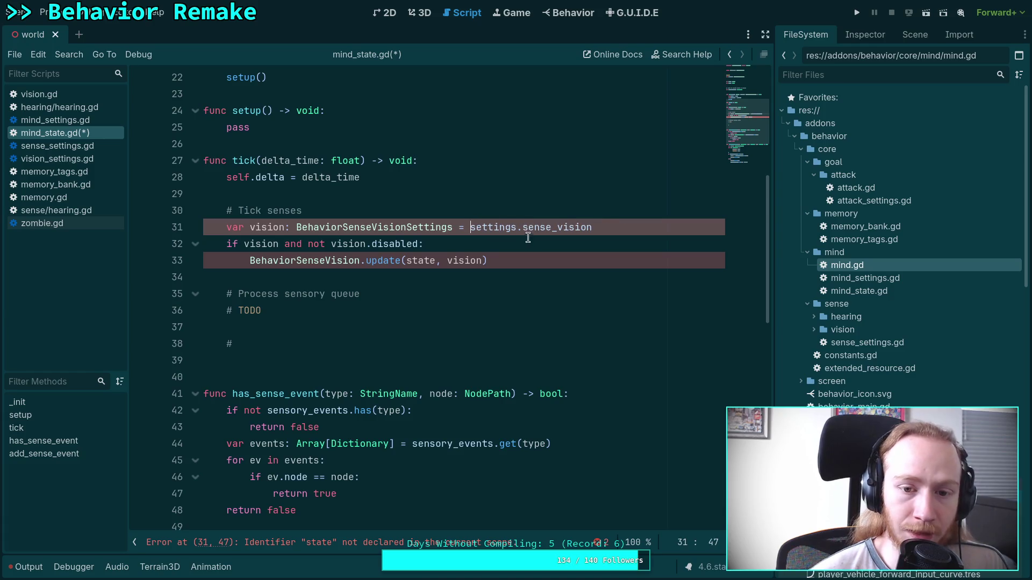
{"action": "left_click_drag", "start_coordinate": [405, 262], "coordinate": [435, 262]}
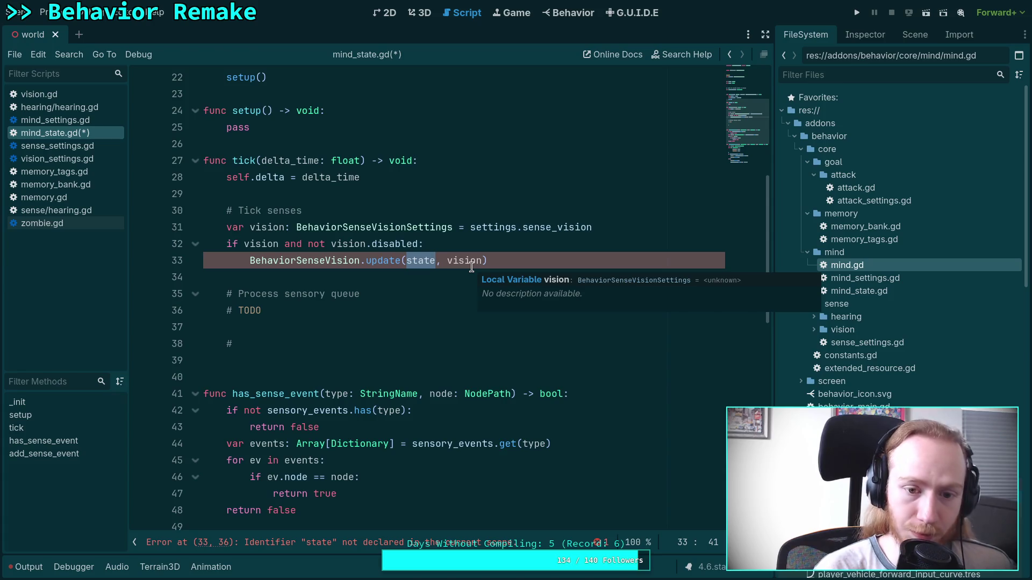
{"action": "type", "text": "self"}
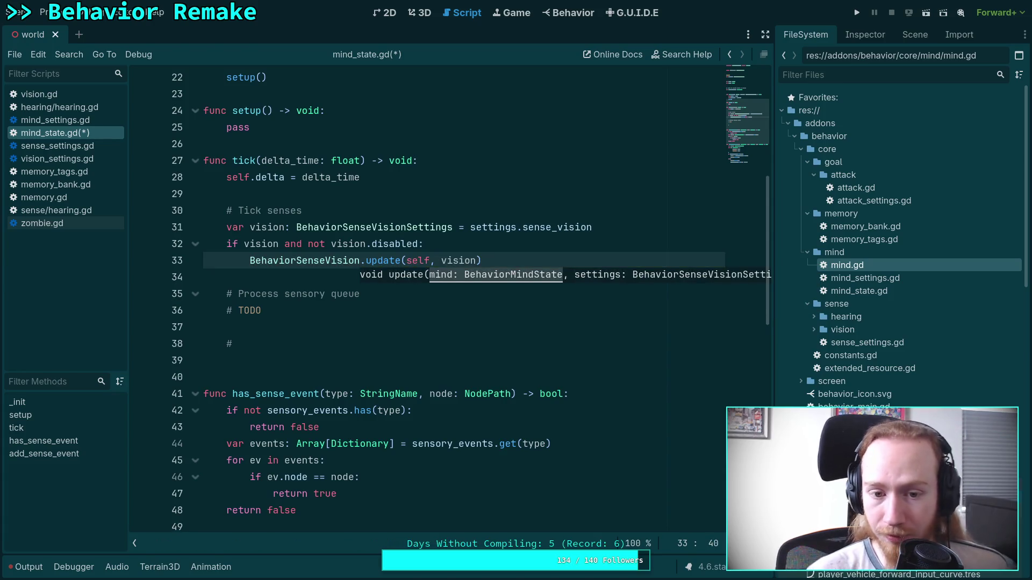
{"action": "left_click", "coordinate": [281, 275]}
- Look up the BehaviorSenseVision symbol to open vision.gd
{"action": "scroll", "coordinate": [350, 318], "scroll_direction": "up", "scroll_amount": 1}
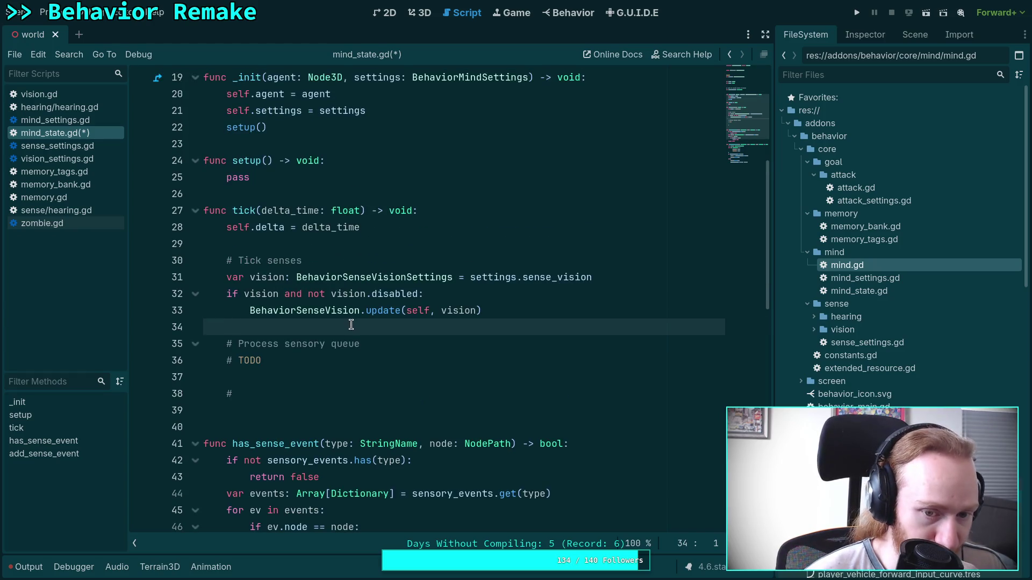
{"action": "left_click", "coordinate": [345, 310]}
{"action": "mouse_move", "coordinate": [344, 310]}
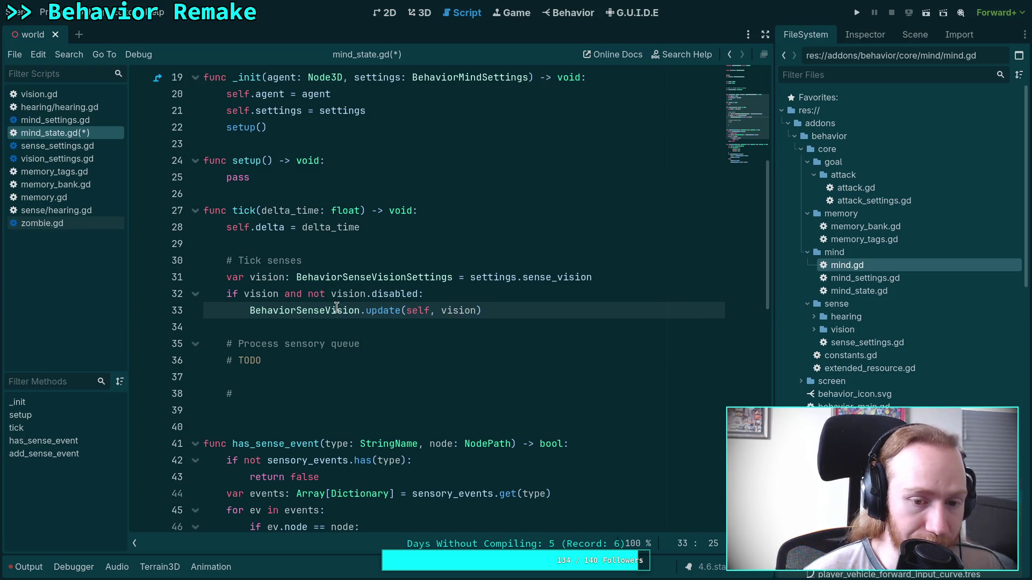
{"action": "right_click", "coordinate": [344, 310]}
{"action": "left_click", "coordinate": [385, 478]}
{"action": "scroll", "coordinate": [397, 371], "scroll_direction": "up", "scroll_amount": 20}
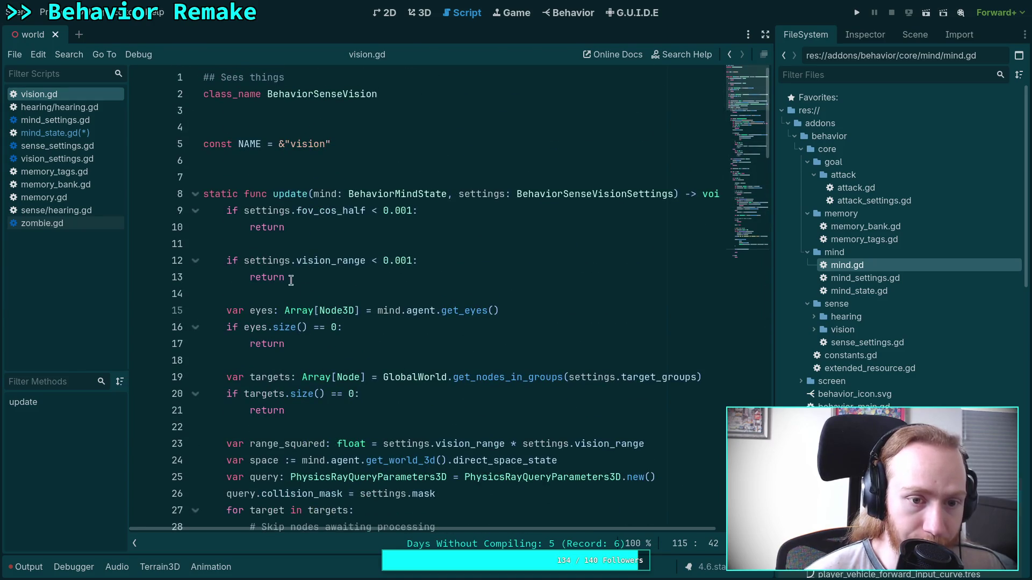
- In mind_state.gd's tick(), write the '# Update decisions' comment with a '# TODO' beneath it
{"action": "left_click", "coordinate": [87, 134]}
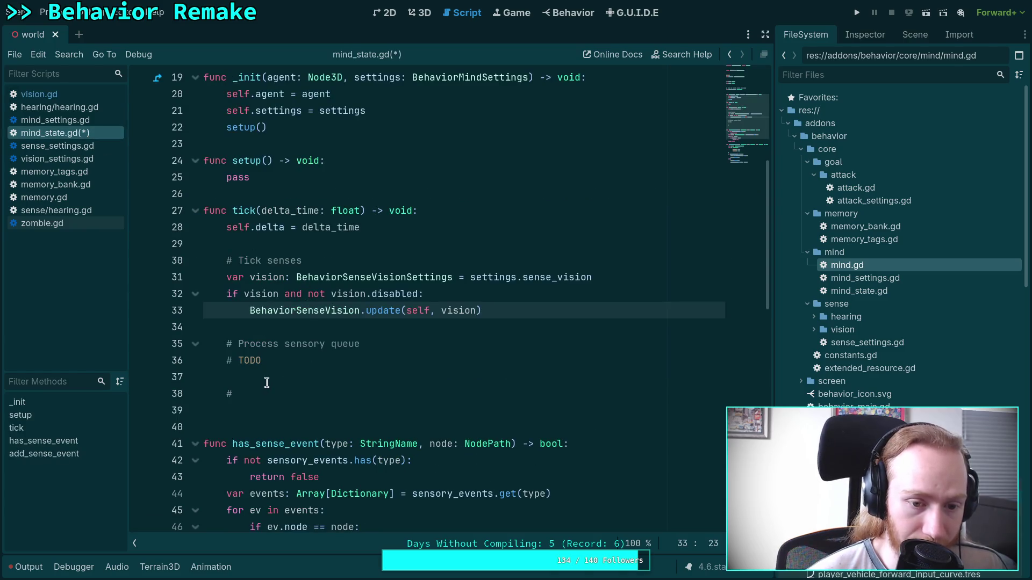
{"action": "left_click", "coordinate": [293, 393]}
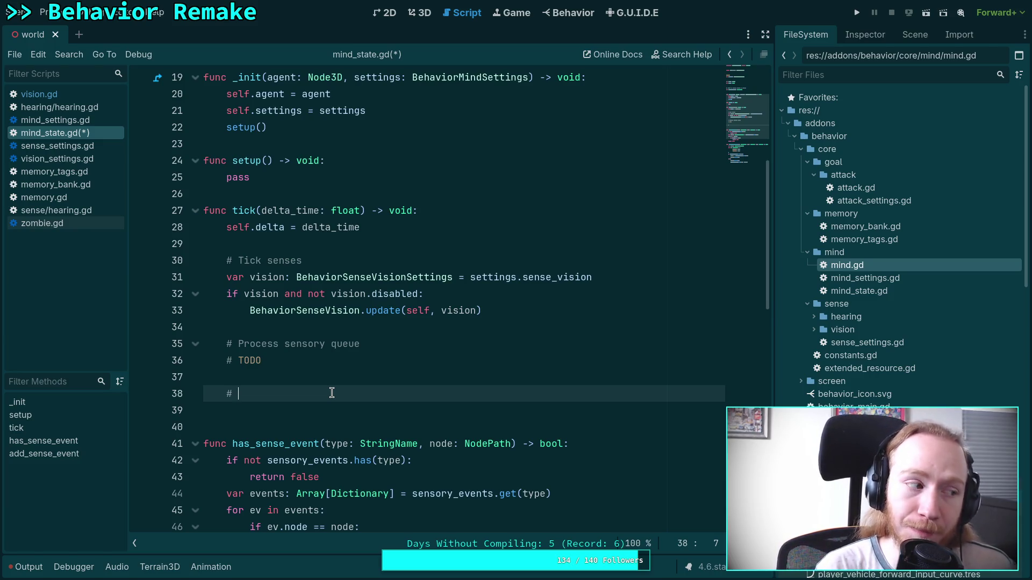
{"action": "type", "text": "Update "}
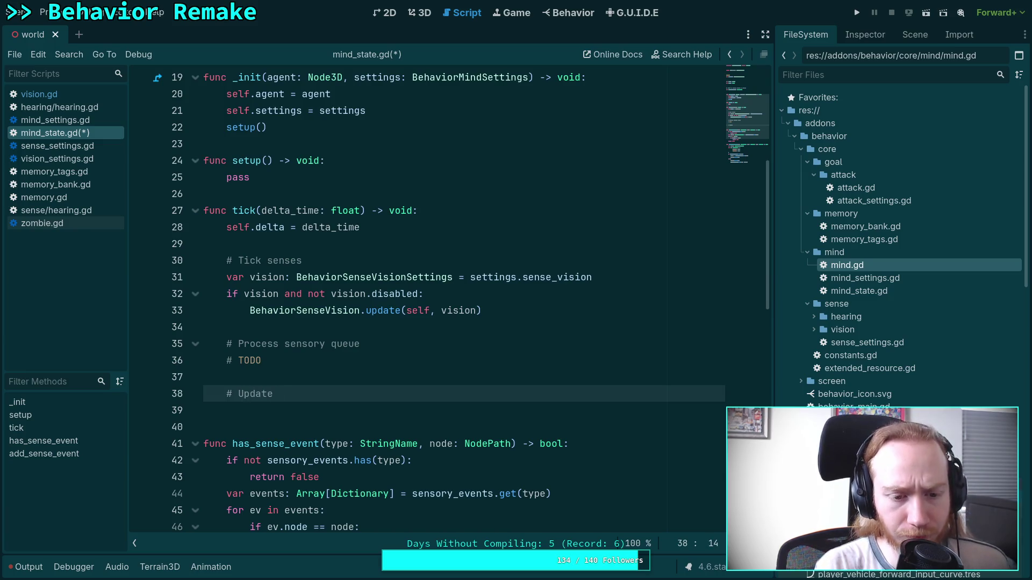
{"action": "type", "text": "decisions"}
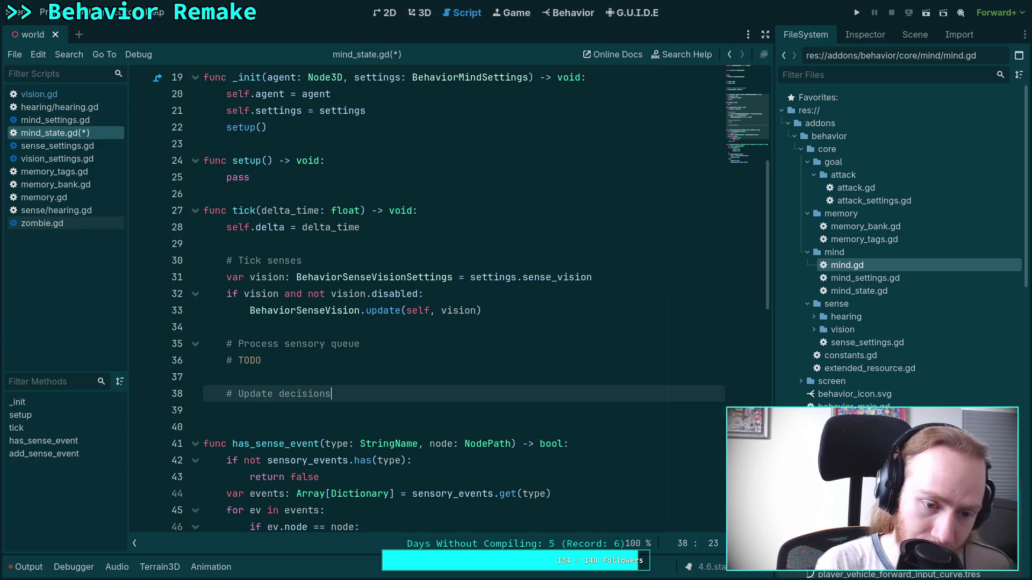
{"action": "key", "text": "Return"}
{"action": "type", "text": "# "}
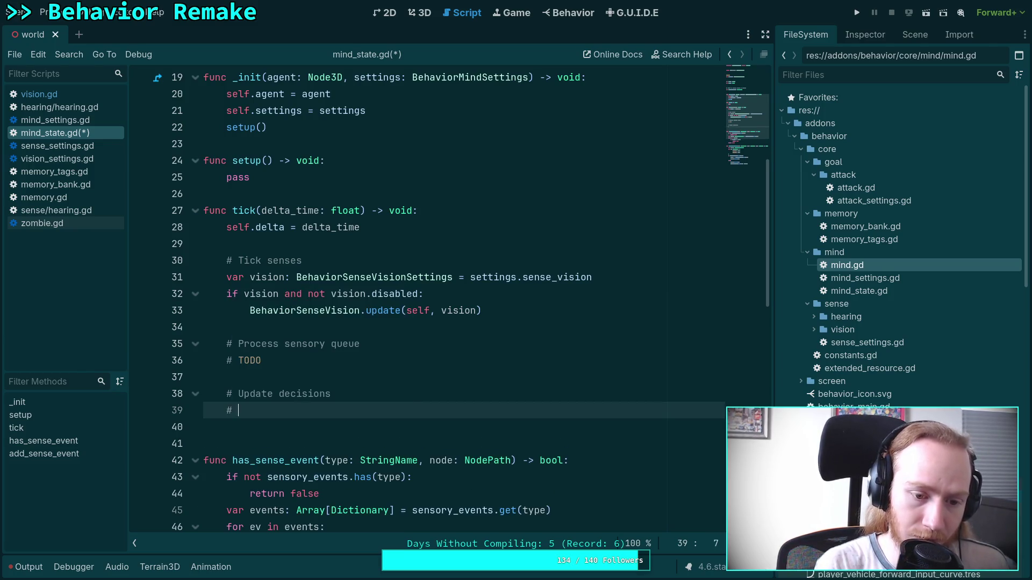
{"action": "type", "text": "TODO"}
{"action": "key", "text": "Return"}
{"action": "key", "text": "Return"}
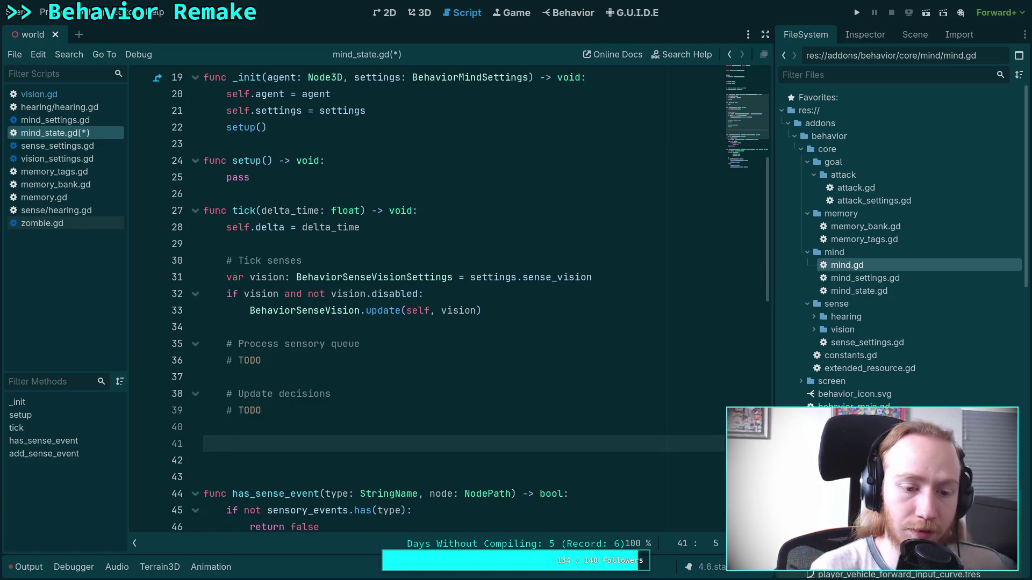
- Add a '# Process current decision' comment below the TODO
{"action": "scroll", "coordinate": [344, 422], "scroll_direction": "down", "scroll_amount": 2}
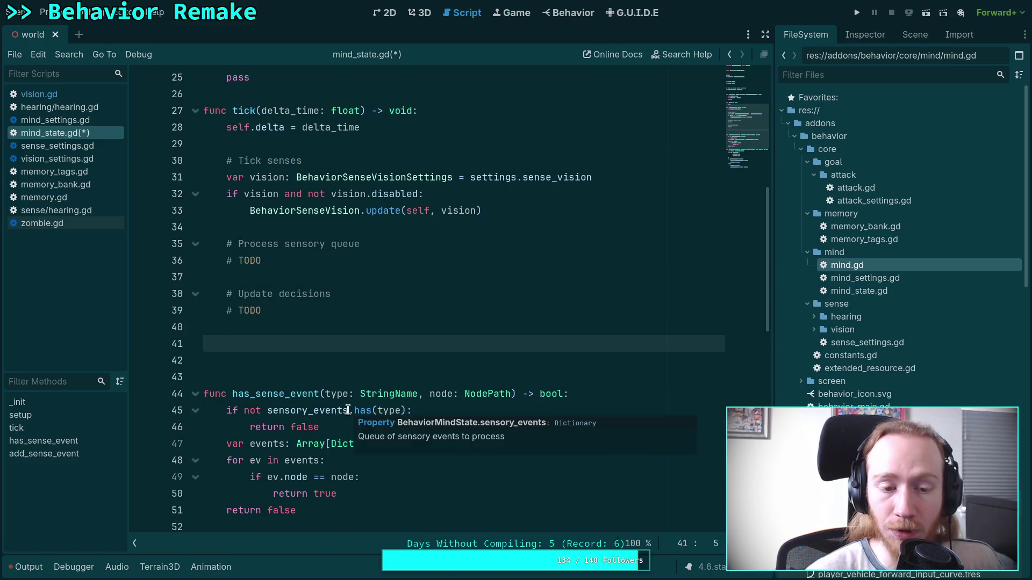
{"action": "type", "text": "# "}
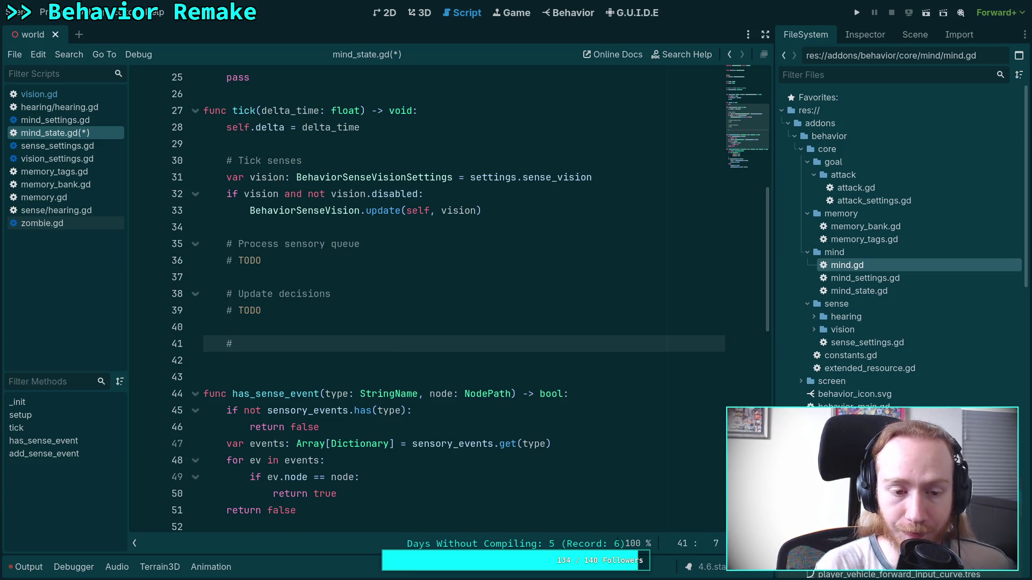
{"action": "type", "text": "Proces"}
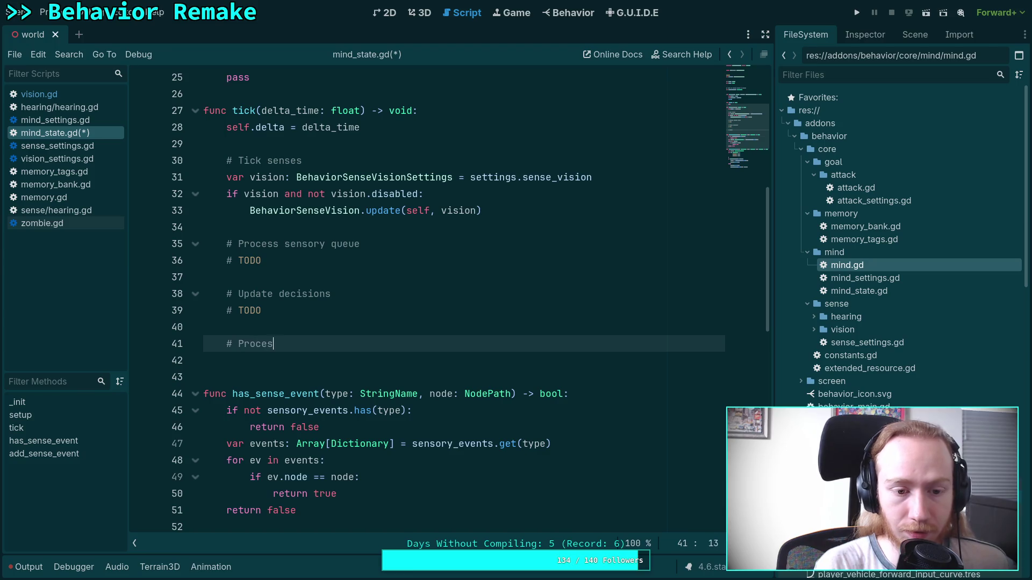
{"action": "type", "text": "s current"}
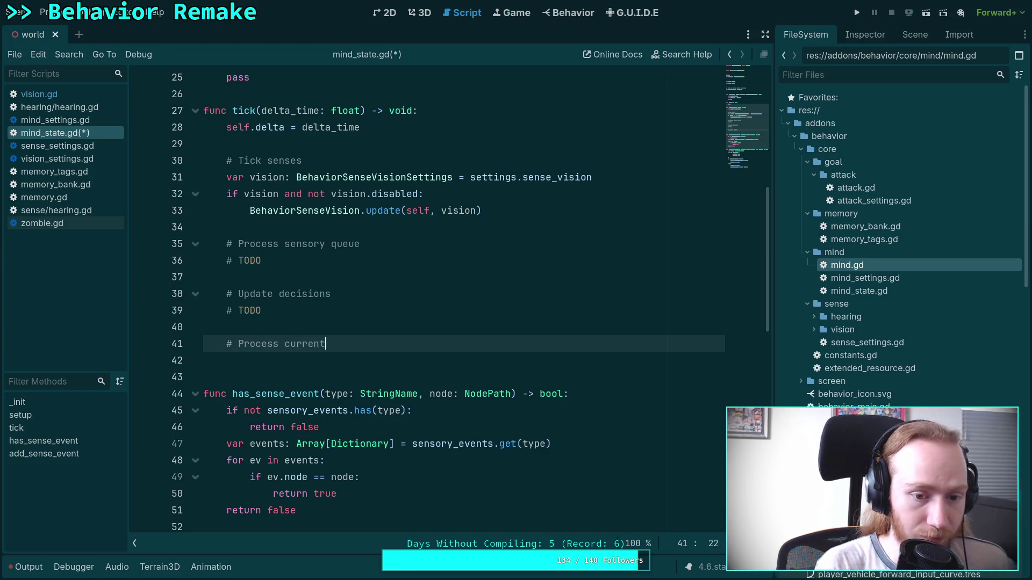
{"action": "type", "text": " decision"}
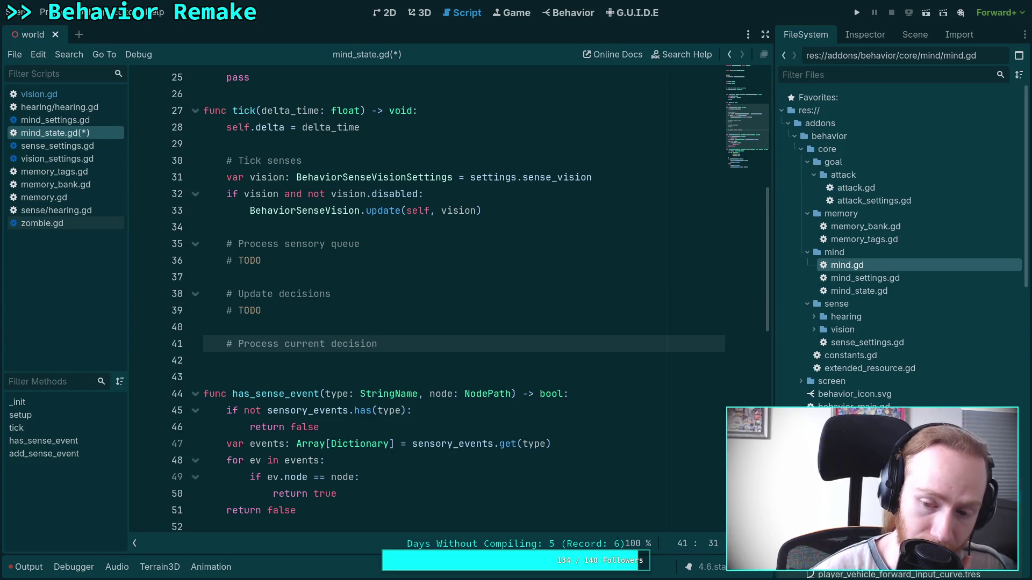
{"action": "left_click", "coordinate": [355, 365]}
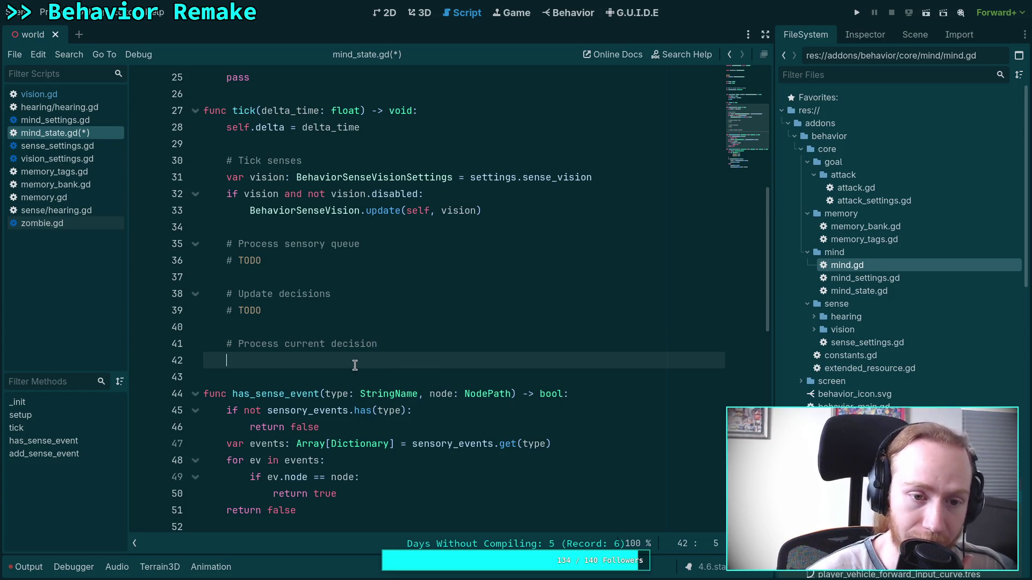
{"action": "left_click", "coordinate": [425, 351]}
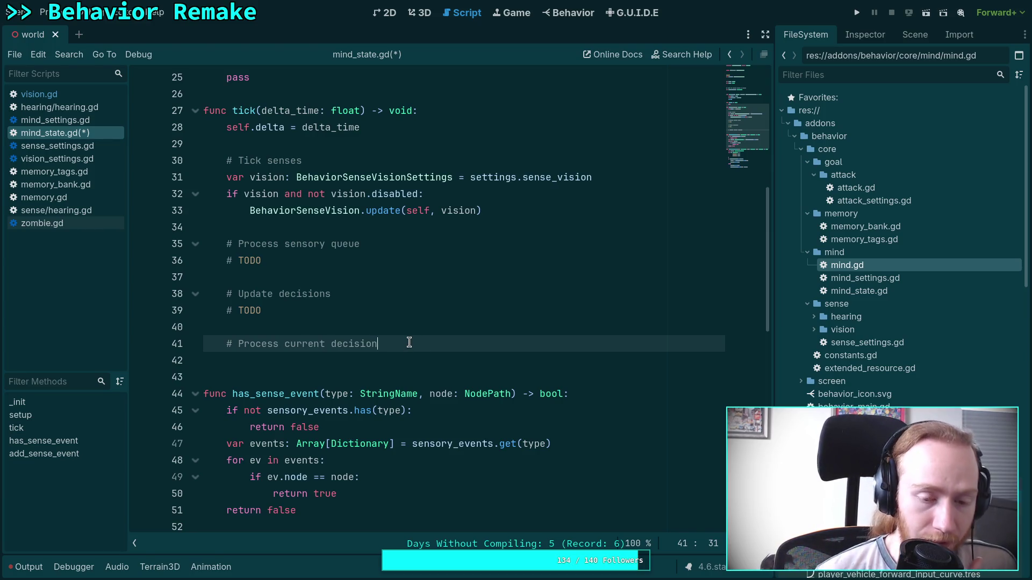
- Select the '# Process current decision' comment text in tick() for rewording
{"action": "left_click_drag", "start_coordinate": [407, 343], "coordinate": [238, 348]}
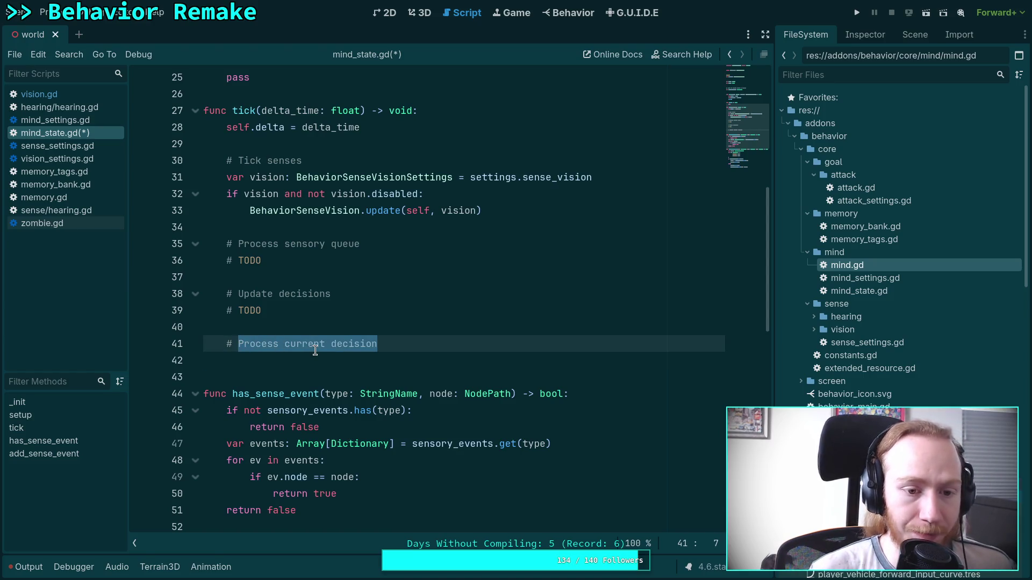
- Reword the tick comments to '# Execute goals' and '# Update active goal'
{"action": "type", "text": "Exec"}
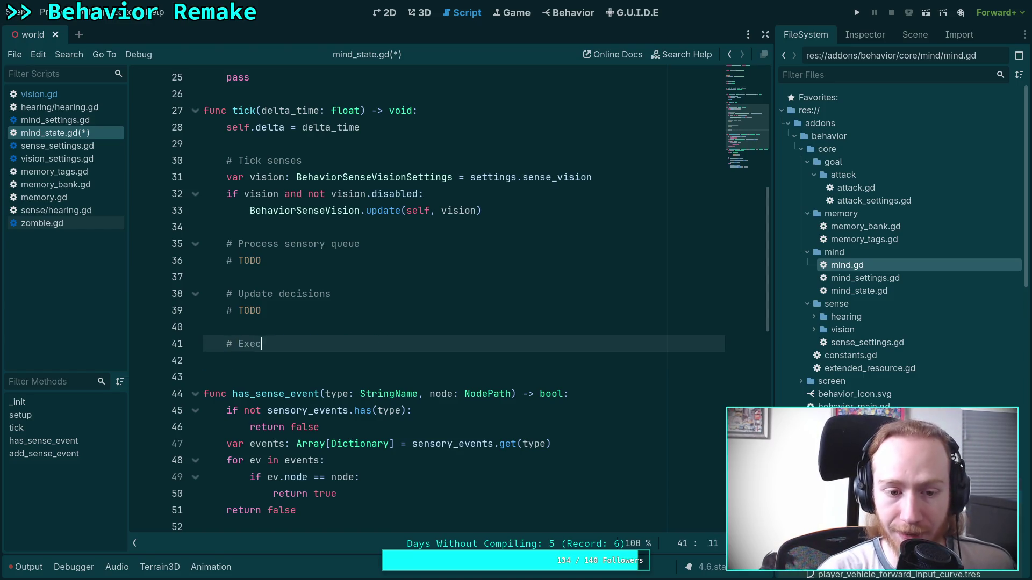
{"action": "type", "text": "uteac"}
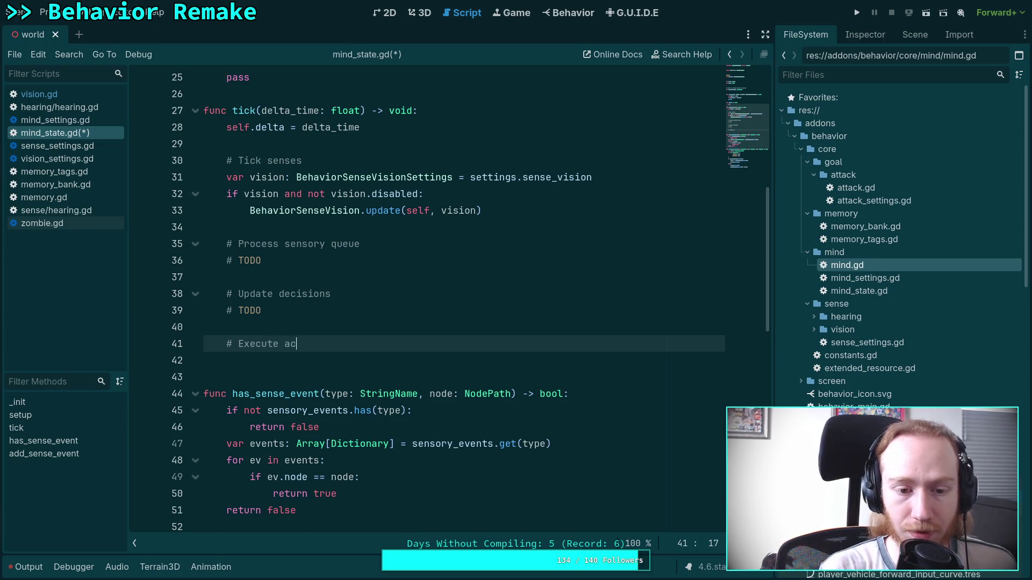
{"action": "key", "text": "BackSpace"}
{"action": "key", "text": "BackSpace"}
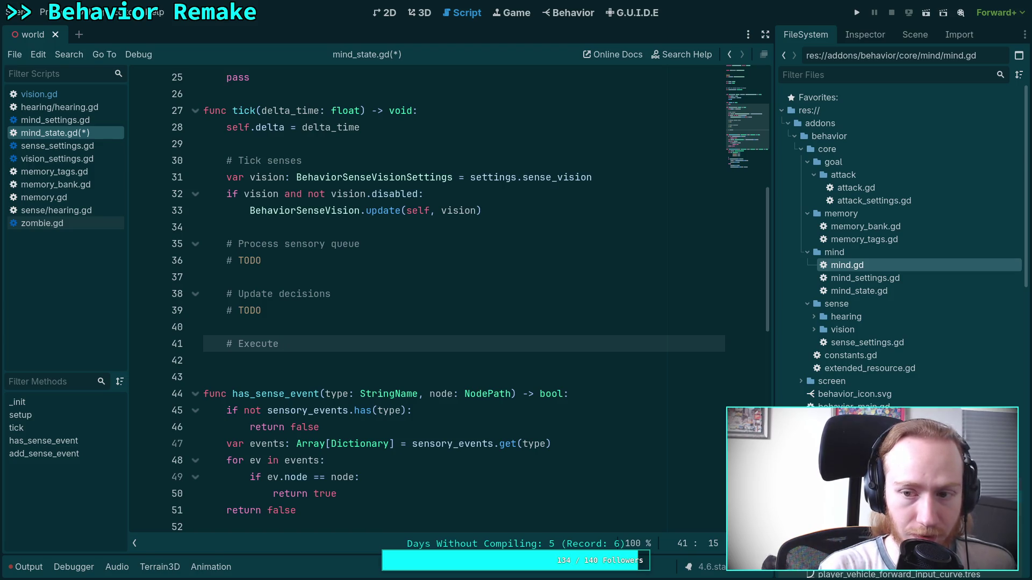
{"action": "type", "text": "g"}
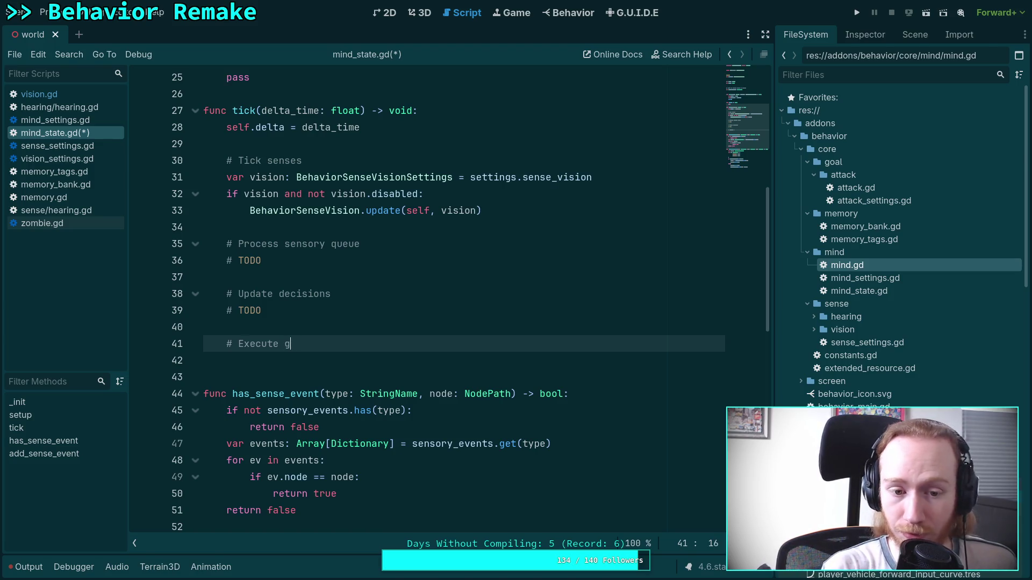
{"action": "type", "text": "oals"}
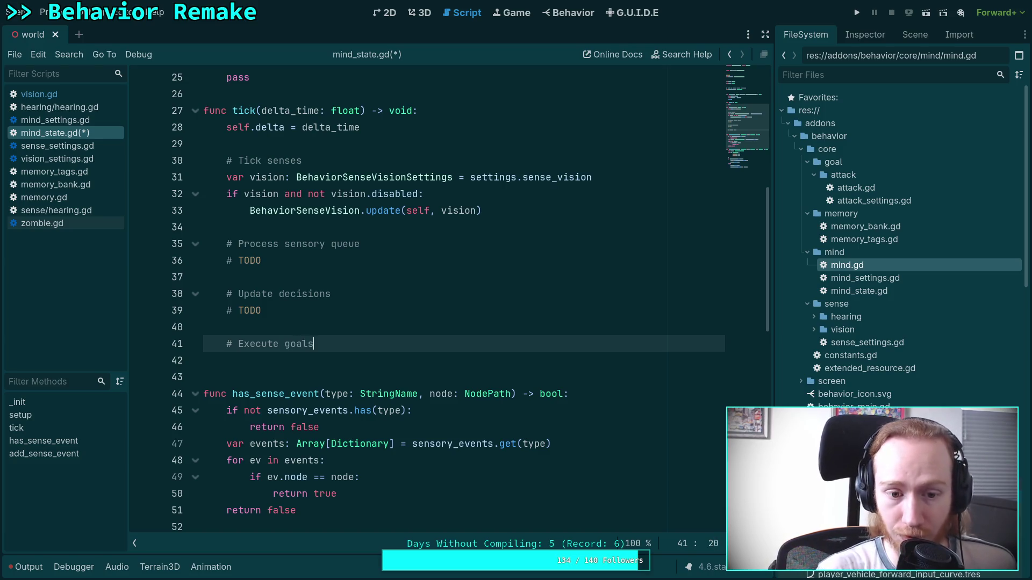
{"action": "double_click", "coordinate": [334, 293]}
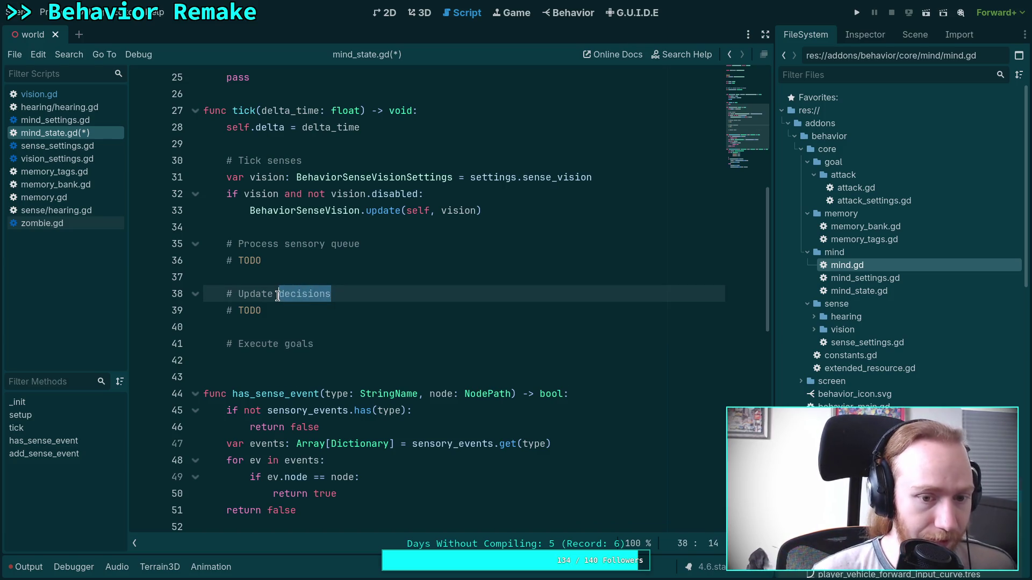
{"action": "type", "text": "active goals"}
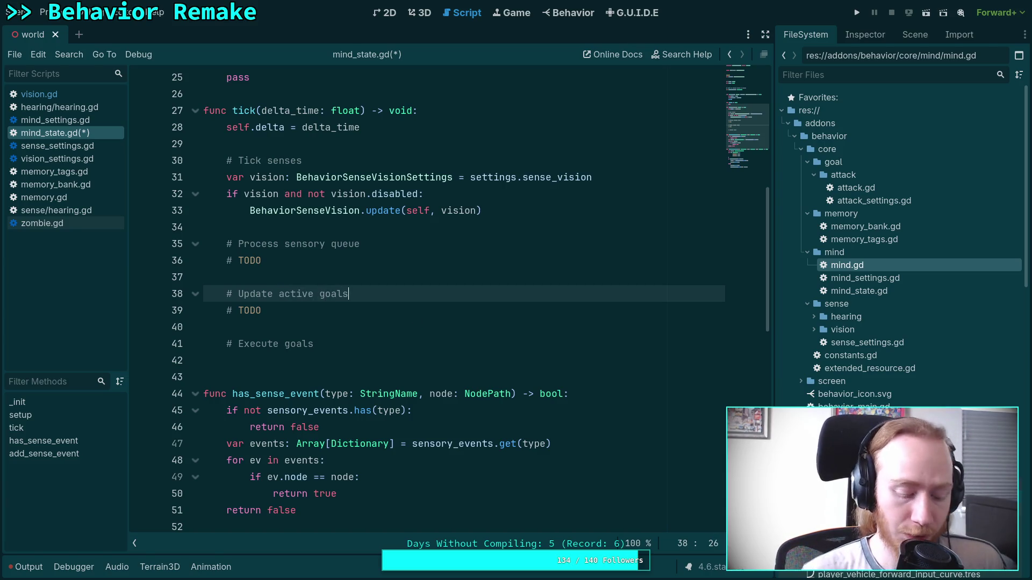
{"action": "key", "text": "BackSpace"}
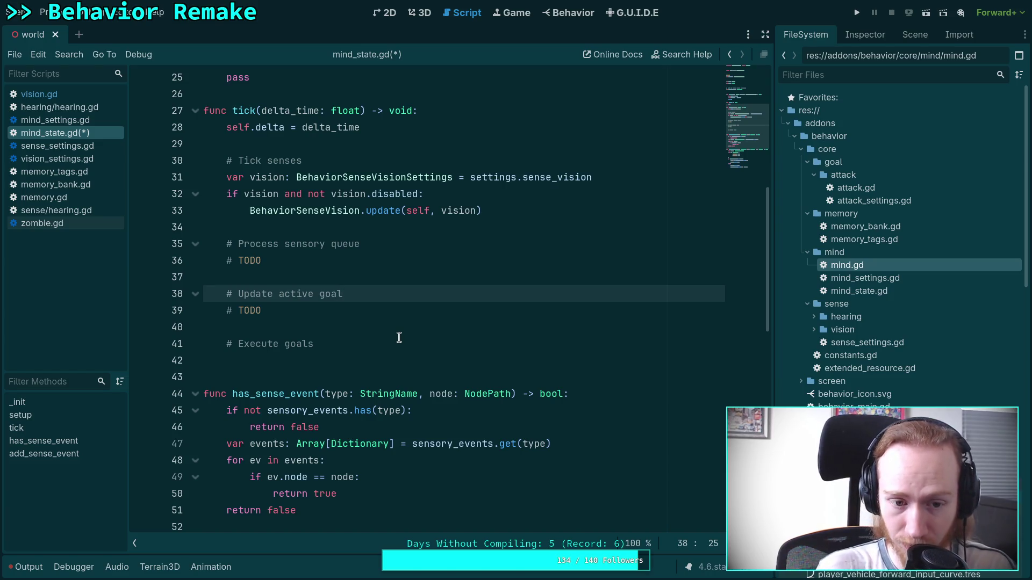
- Add a '# TODO' line under the '# Execute goals' comment
{"action": "left_click", "coordinate": [397, 341]}
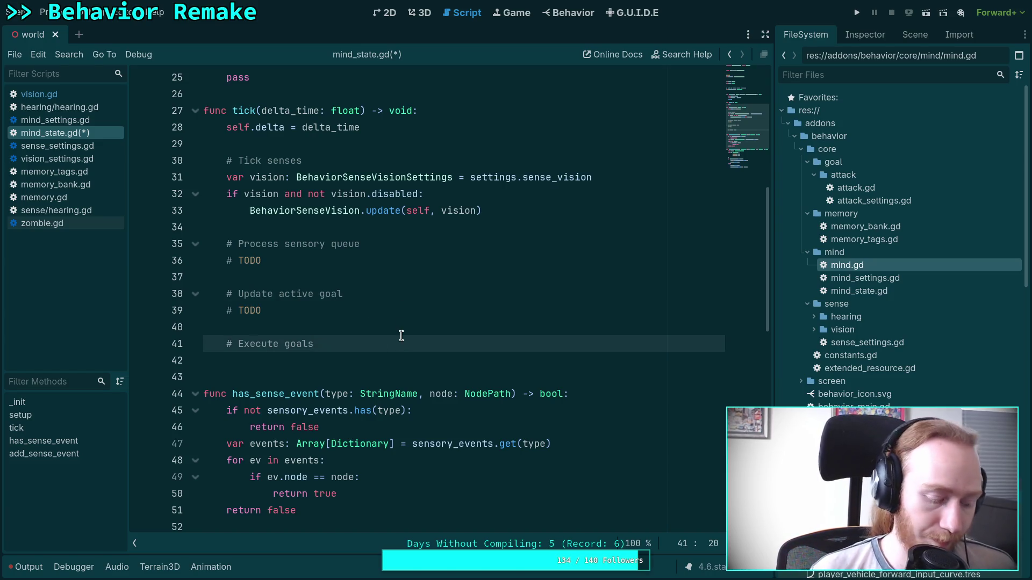
{"action": "key", "text": "Return"}
{"action": "type", "text": "# TODO"}
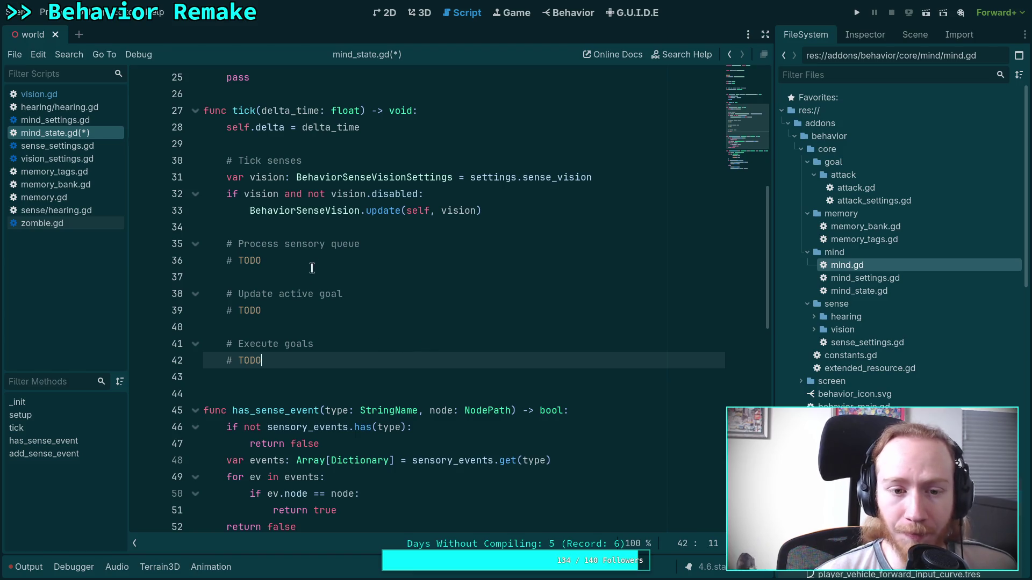
{"action": "left_click_drag", "start_coordinate": [301, 260], "coordinate": [225, 240]}
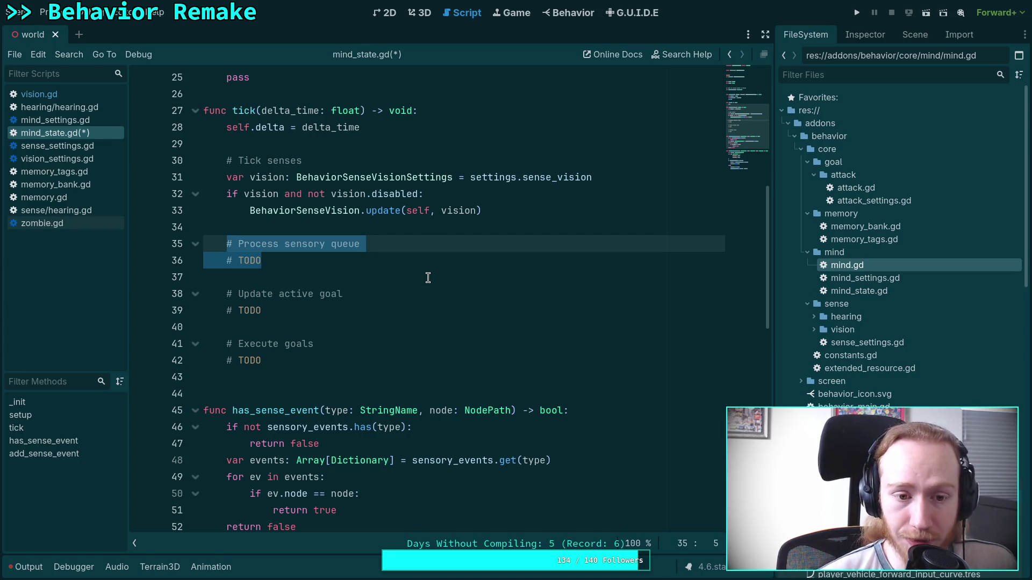
{"action": "left_click", "coordinate": [322, 280]}
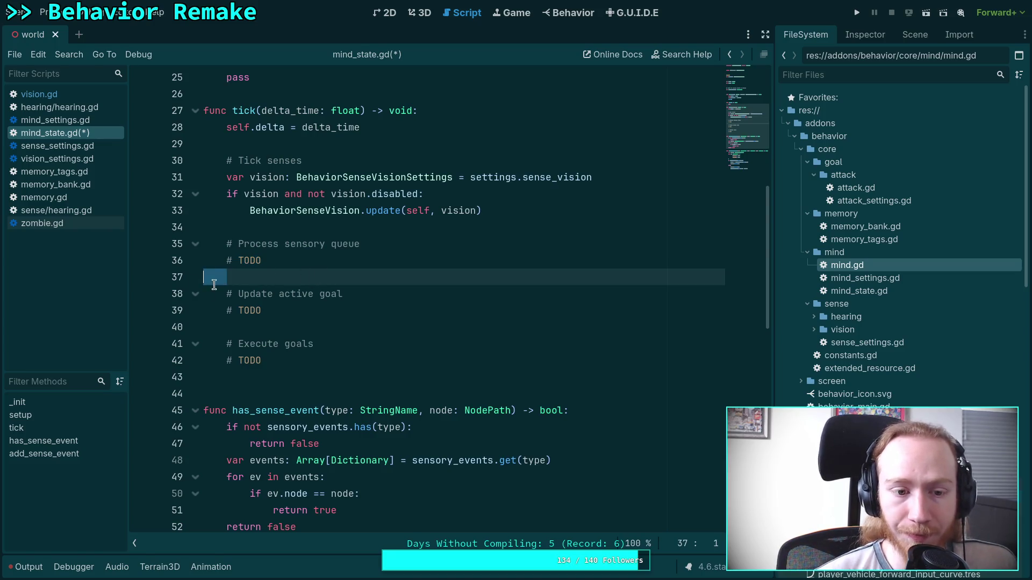
- Delete the leftover indentation on blank lines 37, 40 and 43
{"action": "key", "text": "BackSpace"}
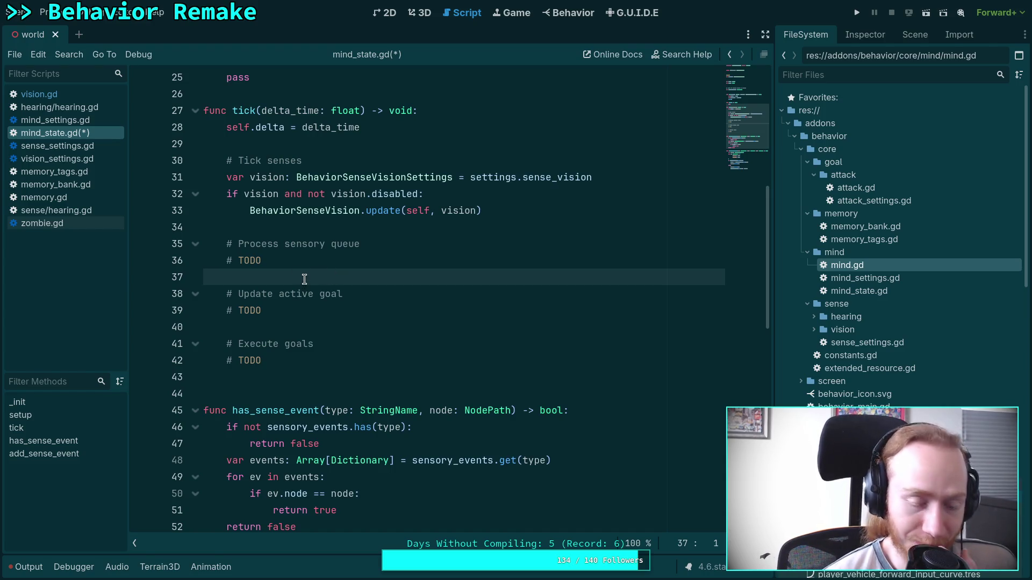
{"action": "left_click", "coordinate": [297, 313]}
{"action": "left_click", "coordinate": [304, 327]}
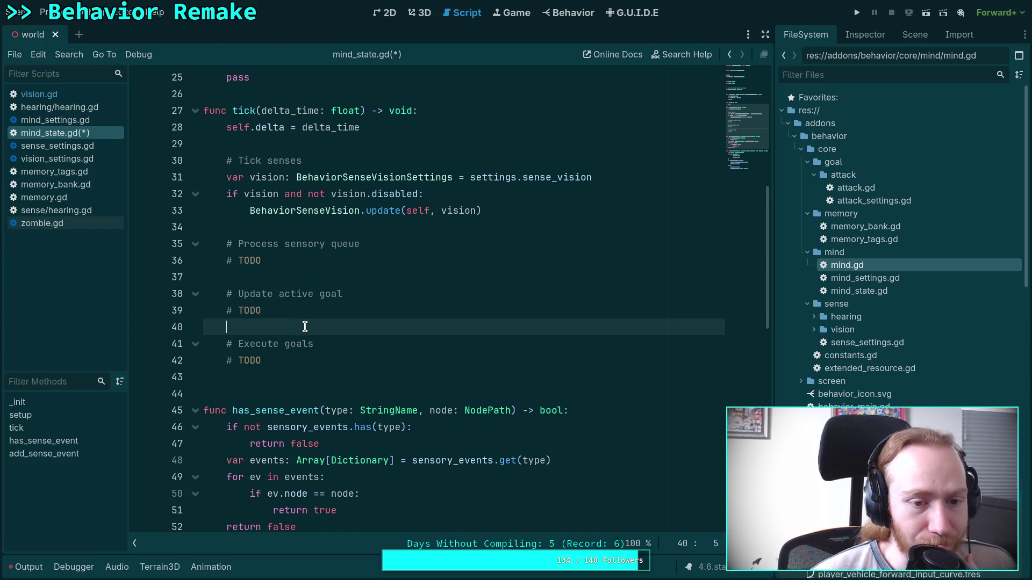
{"action": "left_click", "coordinate": [293, 275]}
{"action": "left_click", "coordinate": [248, 338]}
{"action": "left_click_drag", "start_coordinate": [253, 327], "coordinate": [167, 323]}
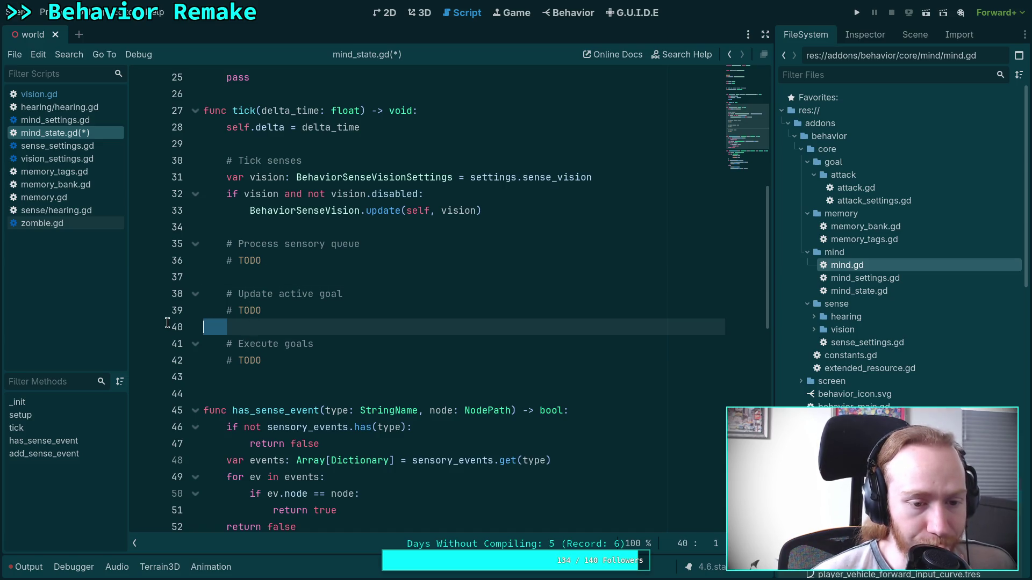
{"action": "key", "text": "BackSpace"}
{"action": "left_click", "coordinate": [290, 379]}
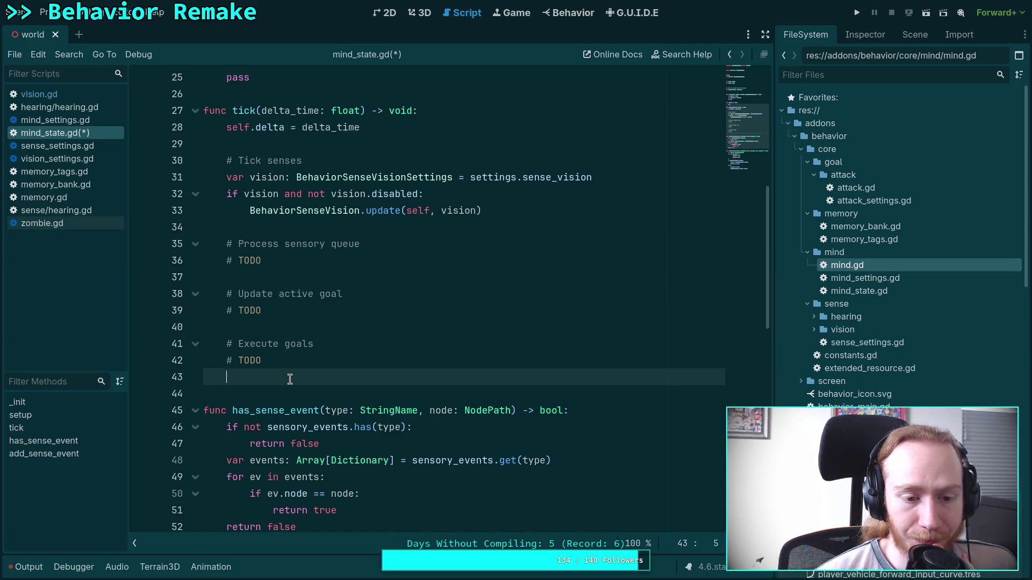
{"action": "left_click_drag", "start_coordinate": [276, 384], "coordinate": [184, 378]}
{"action": "key", "text": "BackSpace"}
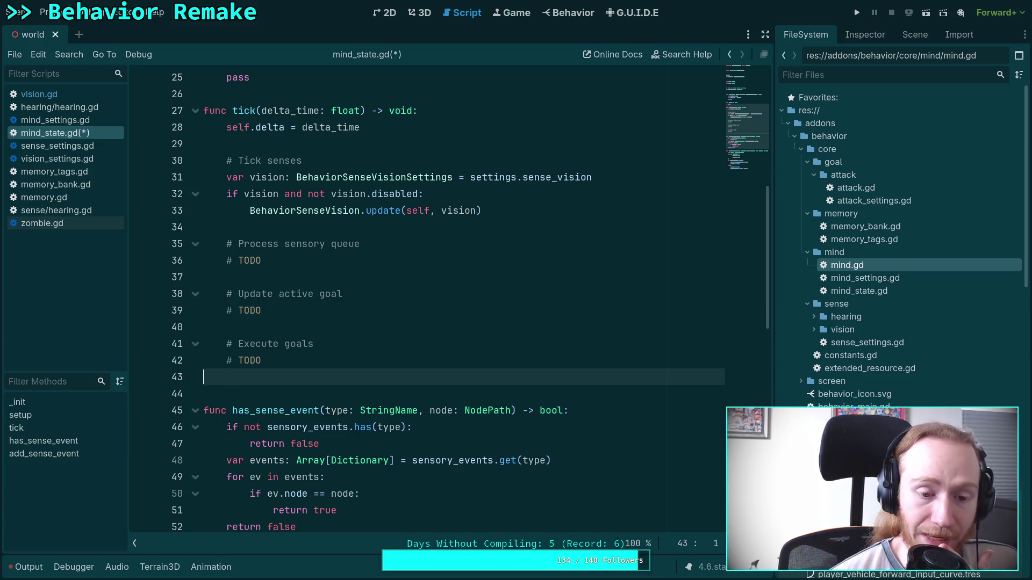
- Verify blank lines 34, 37 and 40 are now empty of indentation
{"action": "left_click", "coordinate": [271, 326]}
{"action": "left_click", "coordinate": [277, 278]}
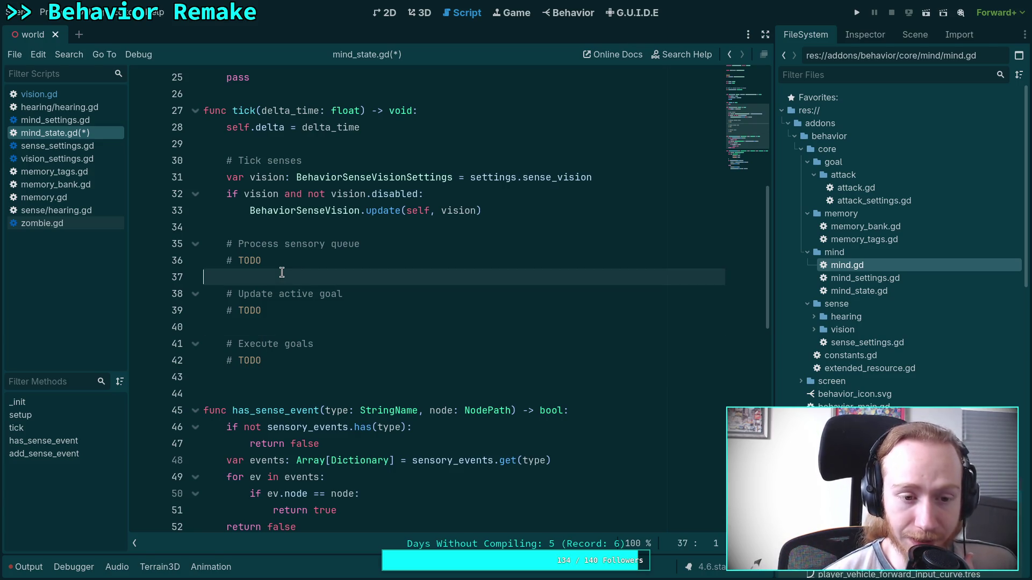
{"action": "left_click", "coordinate": [285, 227]}
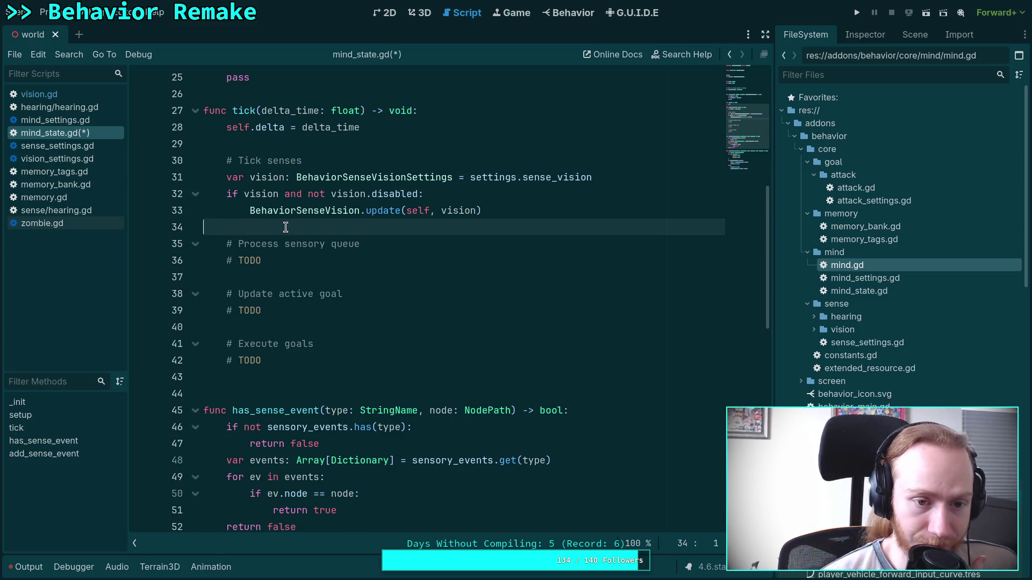
{"action": "left_click", "coordinate": [263, 278]}
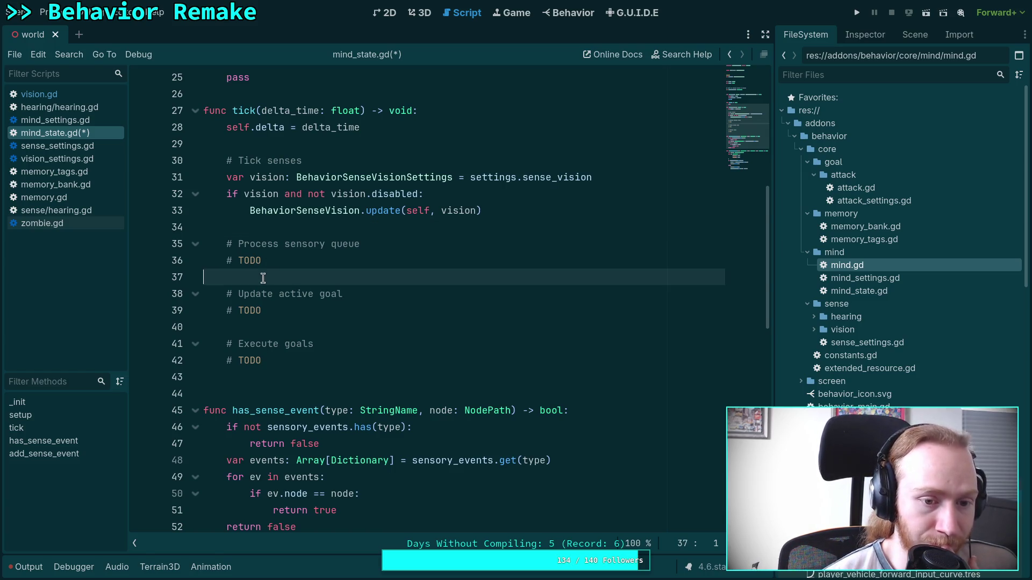
{"action": "left_click", "coordinate": [272, 328]}
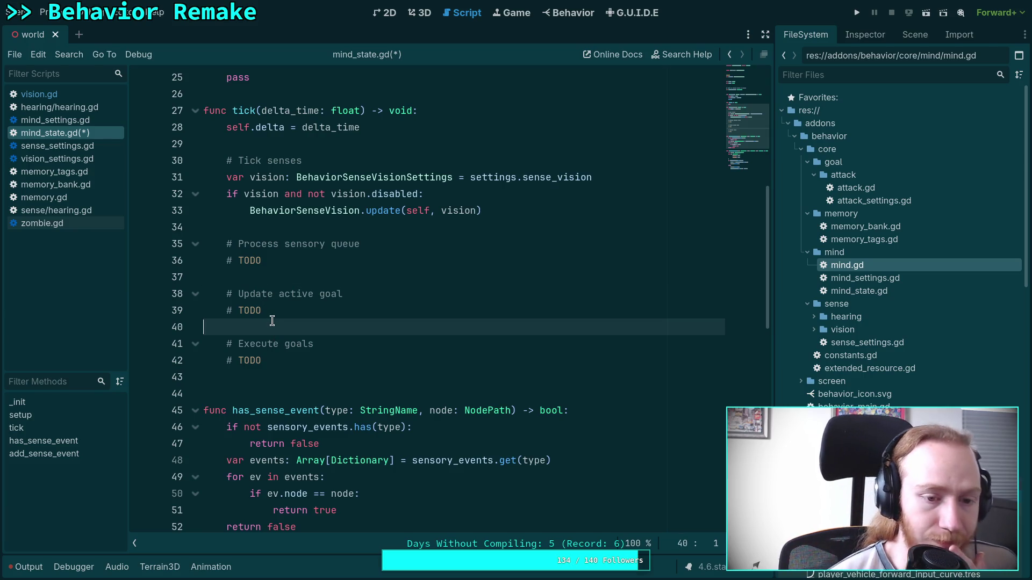
{"action": "left_click", "coordinate": [271, 278]}
{"action": "left_click", "coordinate": [275, 324]}
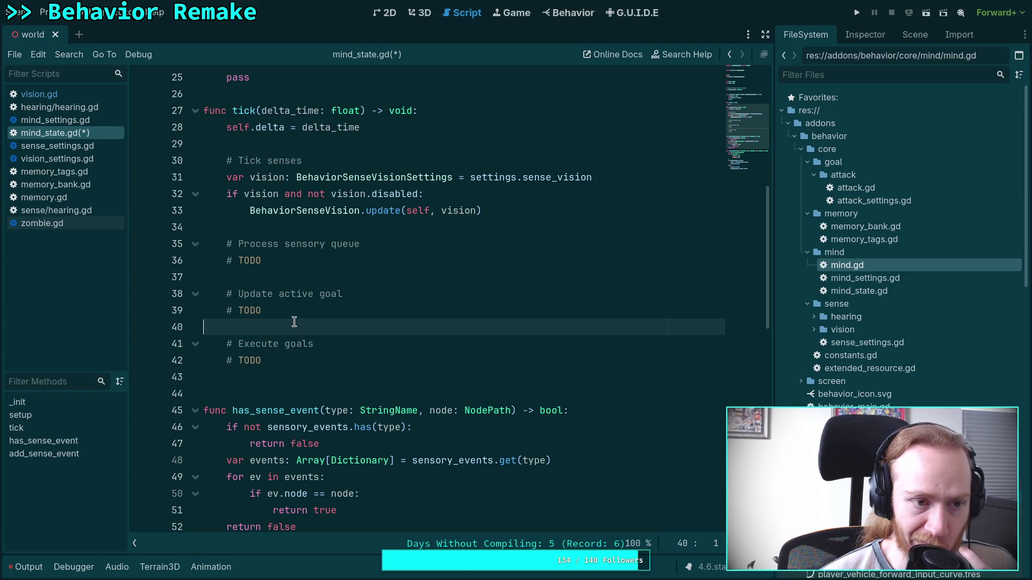
- Save the edited mind_state.gd script and scene
{"action": "key", "text": "ctrl+s"}
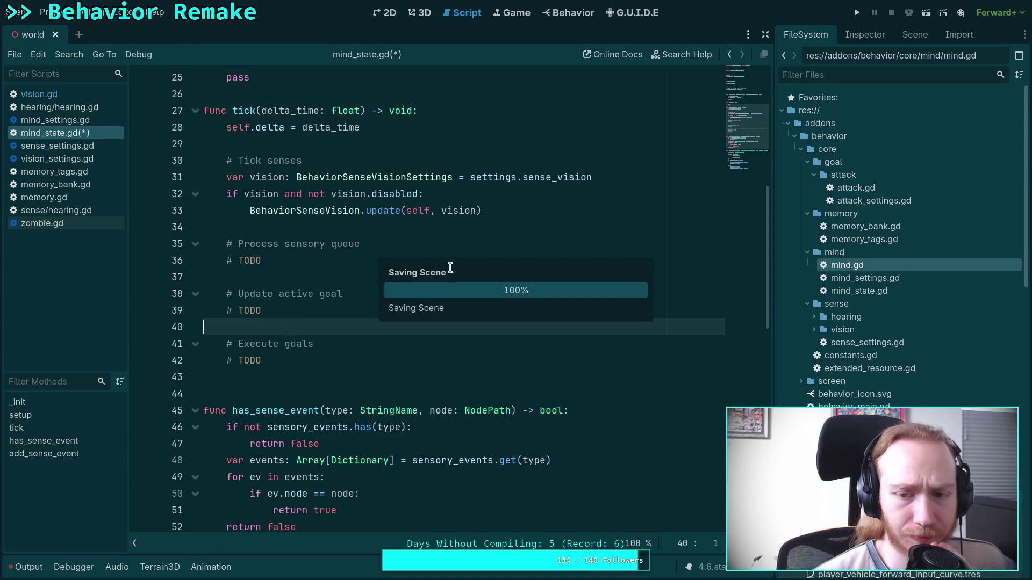
{"action": "scroll", "coordinate": [678, 83], "scroll_direction": "up", "scroll_amount": 8}
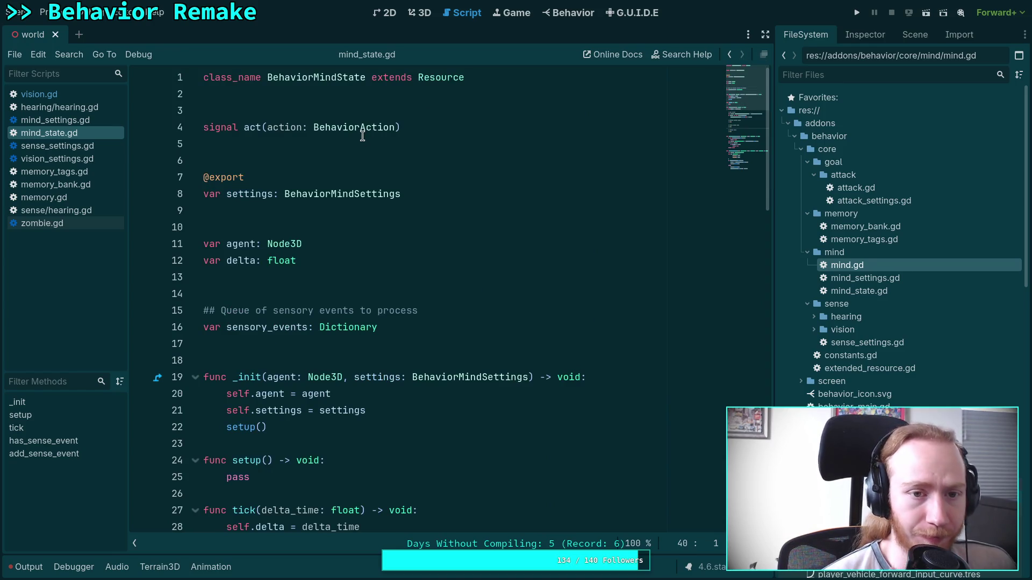
{"action": "scroll", "coordinate": [914, 333], "scroll_direction": "down", "scroll_amount": 10}
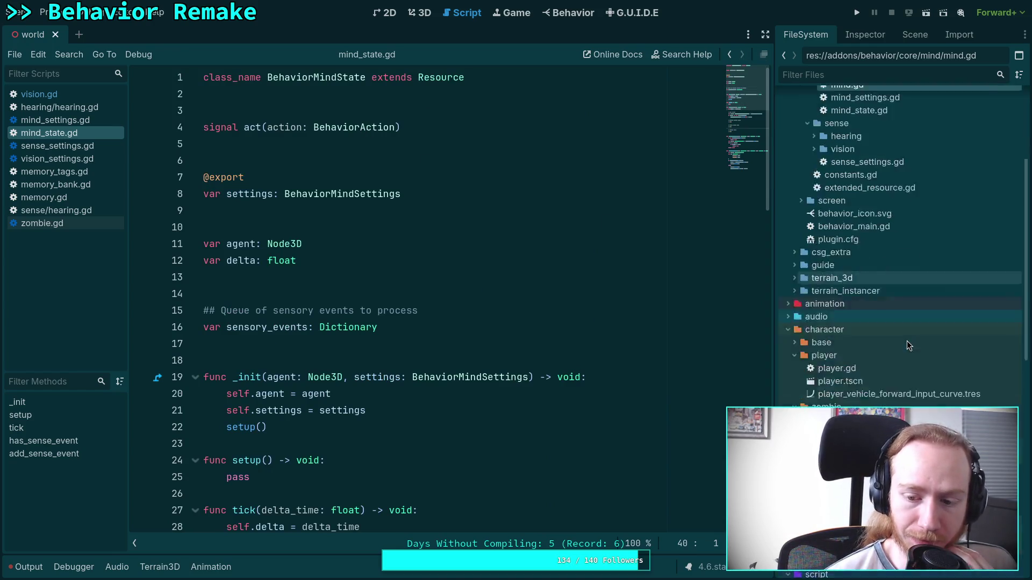
{"action": "scroll", "coordinate": [920, 329], "scroll_direction": "down", "scroll_amount": 5}
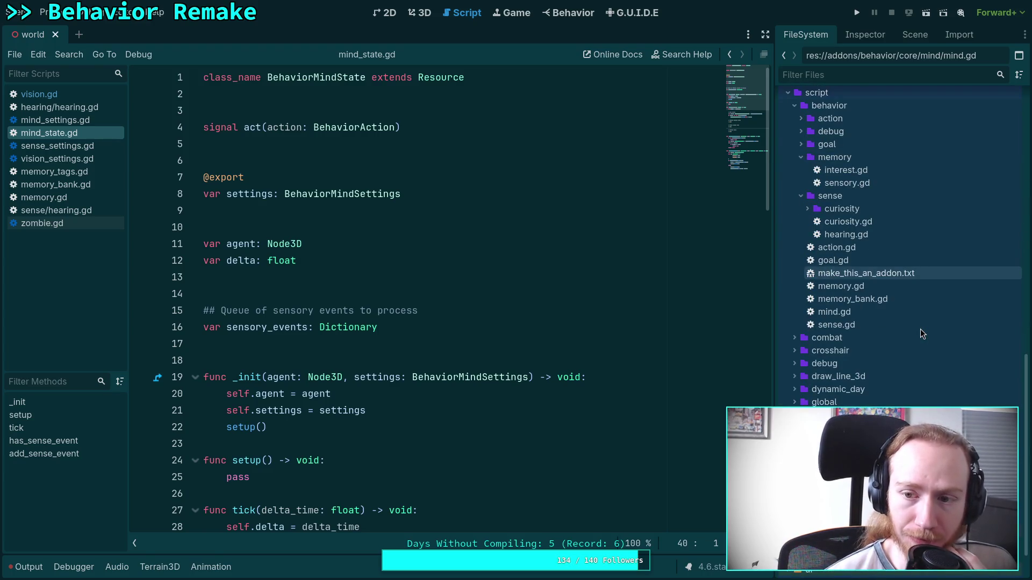
- Open the old behavior mind.gd, rename its class to BehaviorMindOld, and save
{"action": "double_click", "coordinate": [858, 317]}
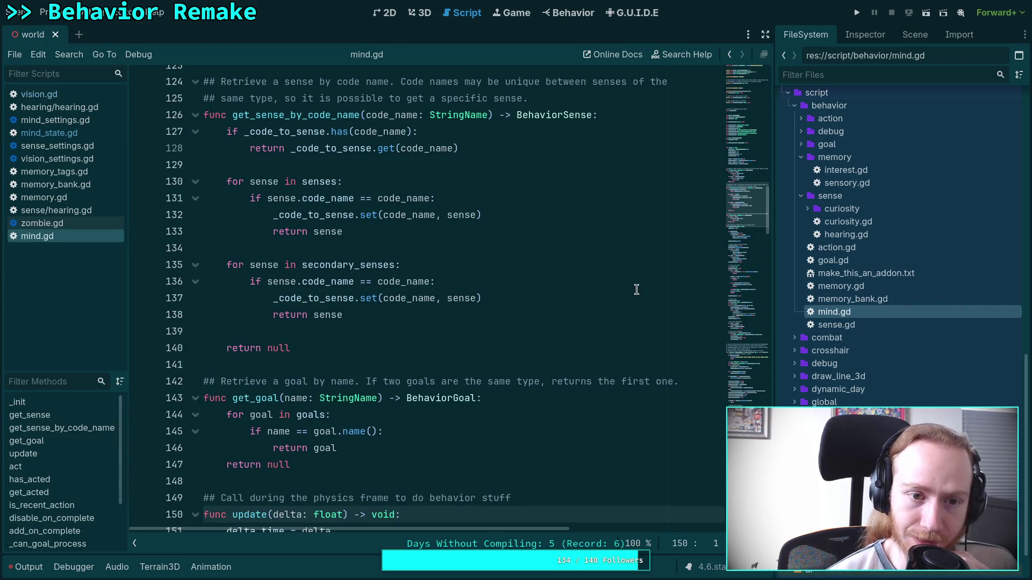
{"action": "scroll", "coordinate": [636, 279], "scroll_direction": "up", "scroll_amount": 7}
{"action": "scroll", "coordinate": [636, 269], "scroll_direction": "up", "scroll_amount": 15}
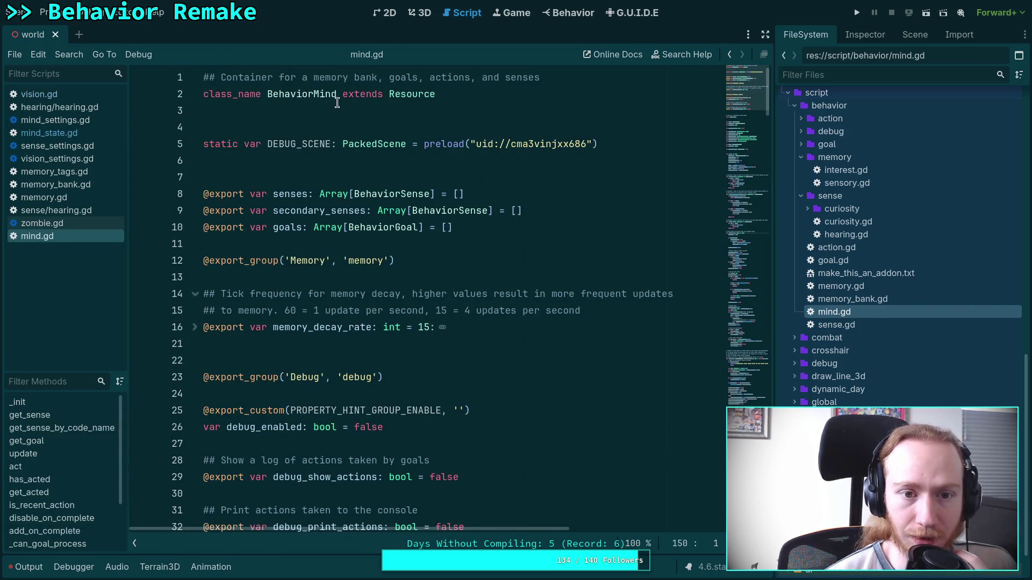
{"action": "left_click", "coordinate": [338, 93]}
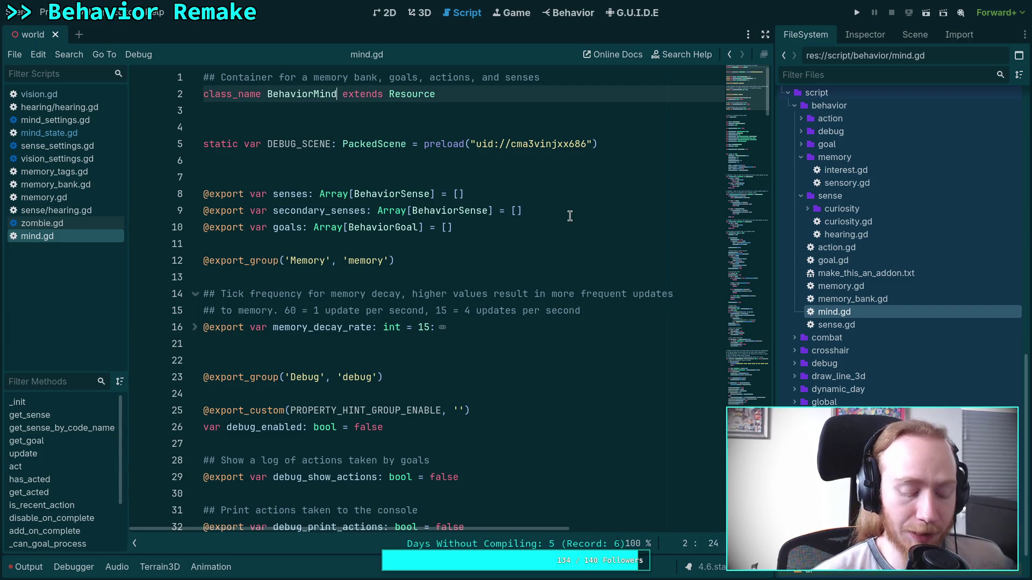
{"action": "type", "text": "Old"}
{"action": "key", "text": "ctrl+s"}
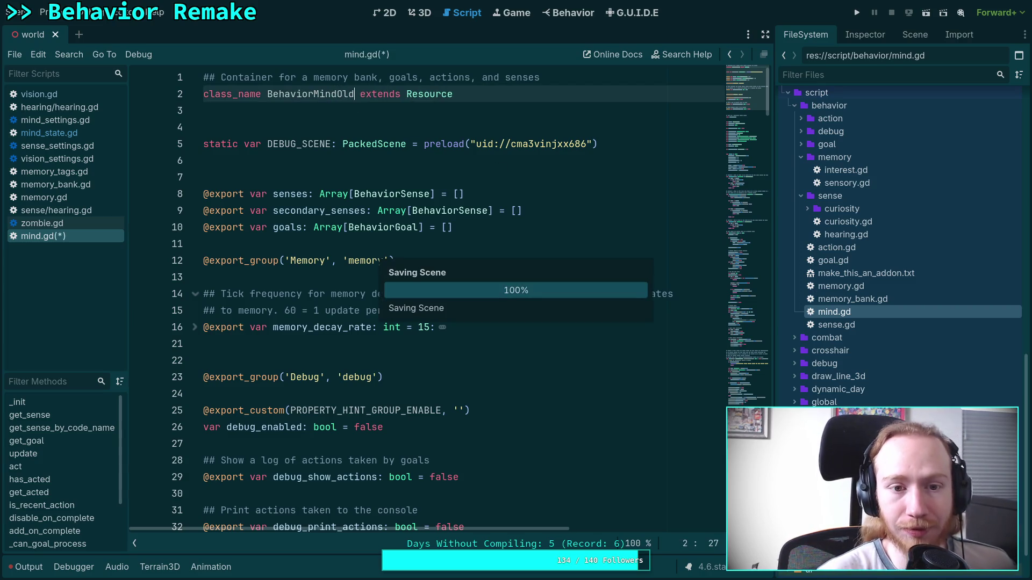
- Close mind.gd in the script list, leaving zombie.gd showing
{"action": "right_click", "coordinate": [70, 225]}
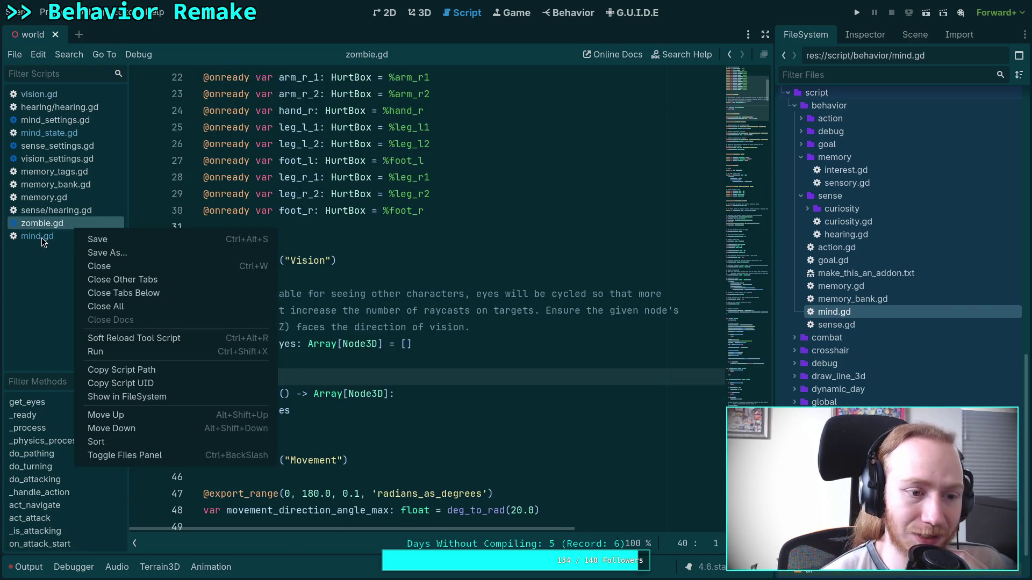
{"action": "right_click", "coordinate": [49, 238]}
{"action": "left_click", "coordinate": [75, 273]}
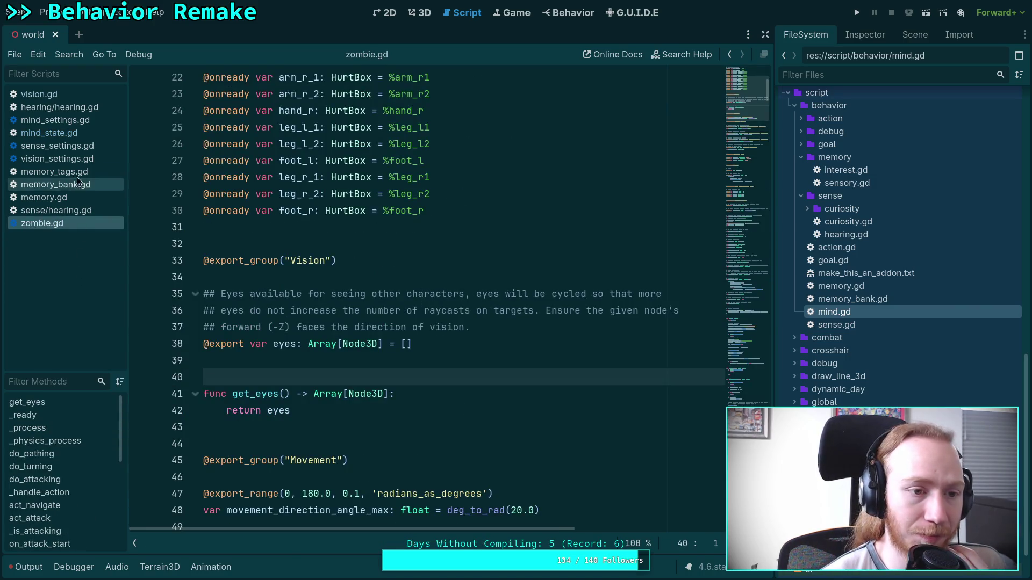
- Change zombie.gd line 114 to 'var mind: BehaviorMind', its comment to '## Mind', and save
{"action": "scroll", "coordinate": [385, 294], "scroll_direction": "down", "scroll_amount": 8}
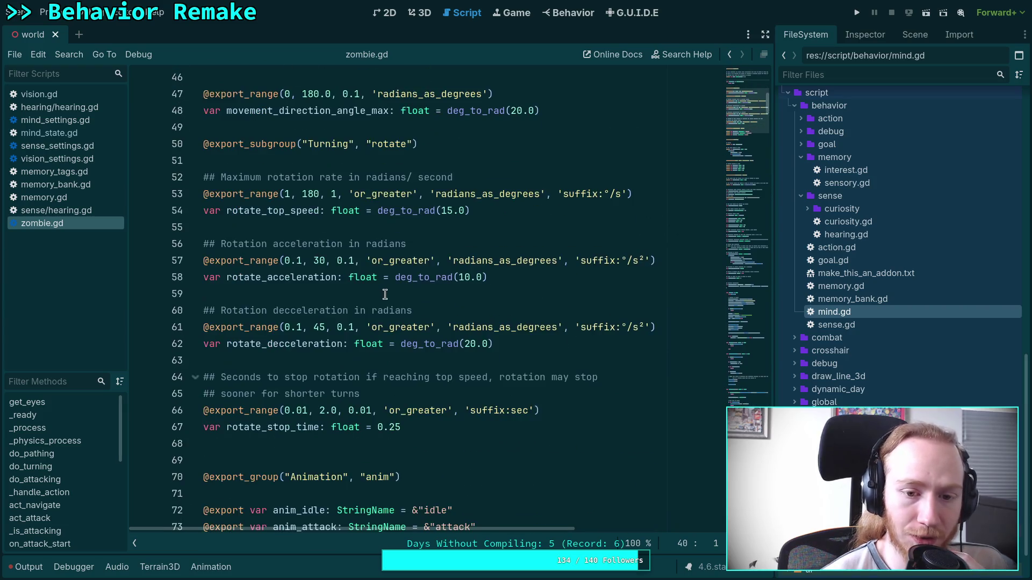
{"action": "scroll", "coordinate": [385, 294], "scroll_direction": "down", "scroll_amount": 14}
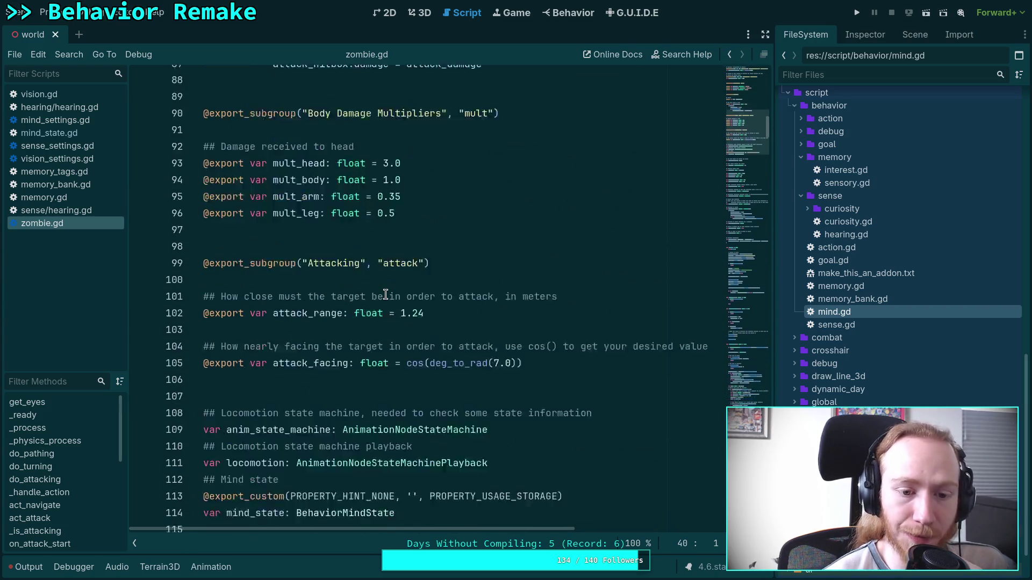
{"action": "scroll", "coordinate": [385, 294], "scroll_direction": "down", "scroll_amount": 6}
{"action": "left_click", "coordinate": [394, 209]}
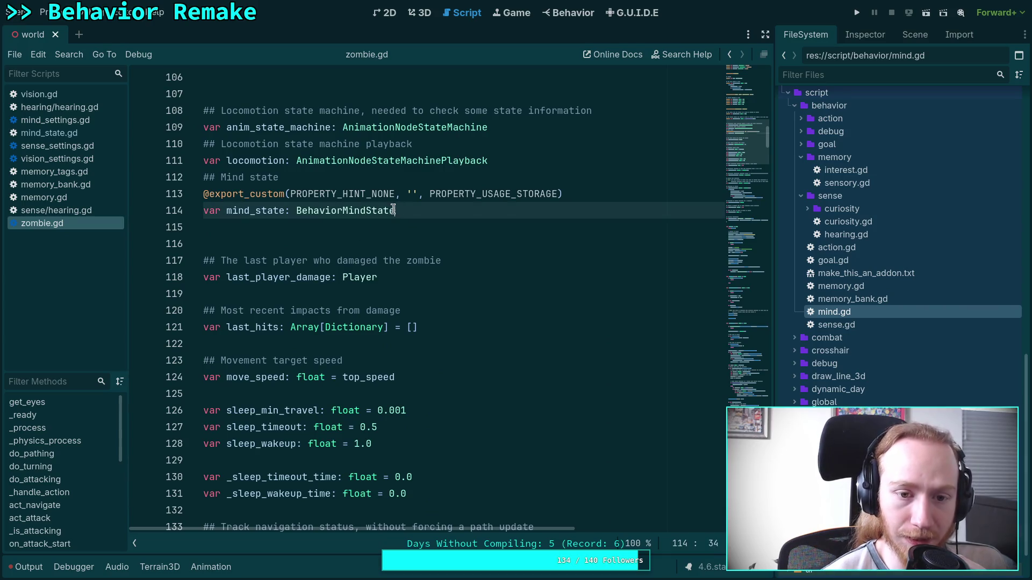
{"action": "left_click_drag", "start_coordinate": [394, 210], "coordinate": [366, 210]}
{"action": "key", "text": "BackSpace"}
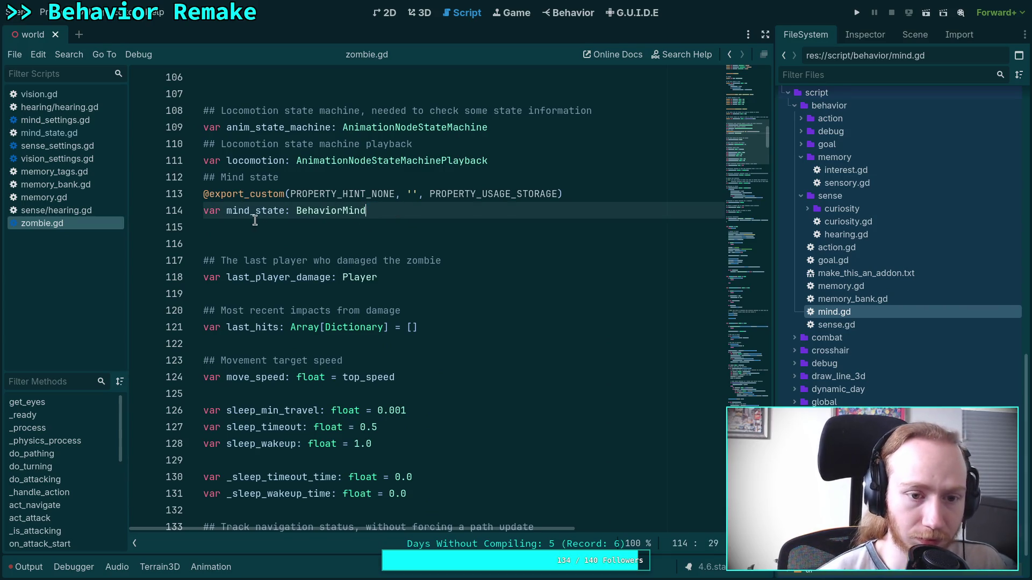
{"action": "mouse_move", "coordinate": [246, 210]}
{"action": "left_mouse_down"}
{"action": "mouse_move", "coordinate": [285, 210]}
{"action": "mouse_move", "coordinate": [244, 183]}
{"action": "left_mouse_up"}
{"action": "key", "text": "BackSpace"}
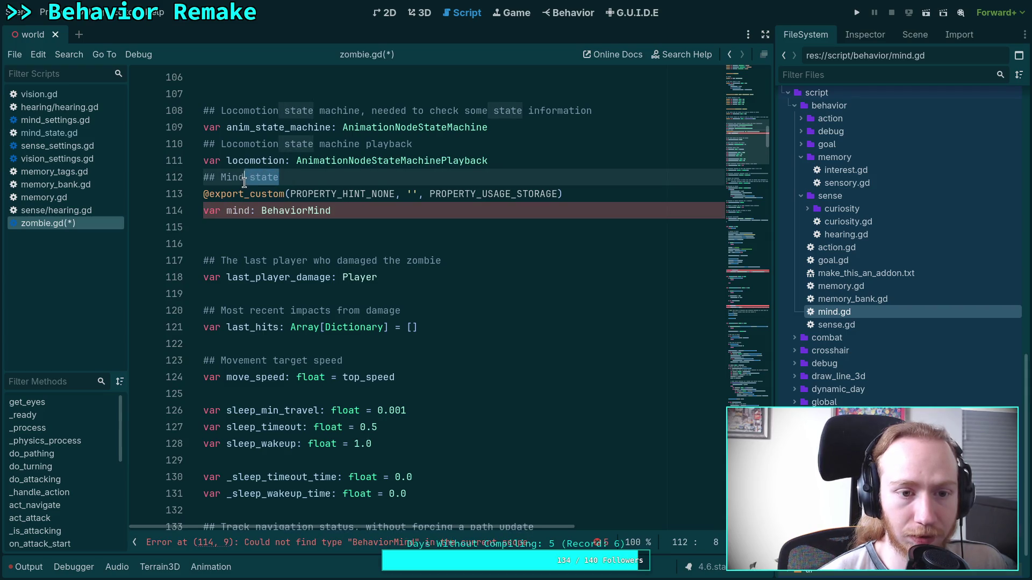
{"action": "key", "text": "BackSpace"}
{"action": "left_click", "coordinate": [384, 207]}
{"action": "key", "text": "ctrl+s"}
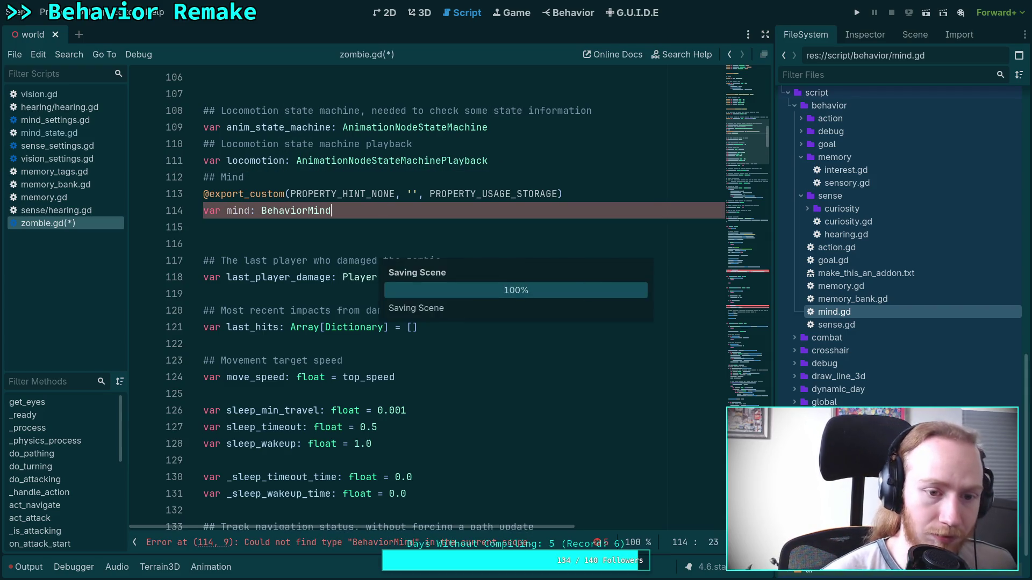
- Rename the class in mind_state.gd from BehaviorMindState to BehaviorMind and save
{"action": "left_click", "coordinate": [58, 132]}
{"action": "left_click", "coordinate": [337, 78]}
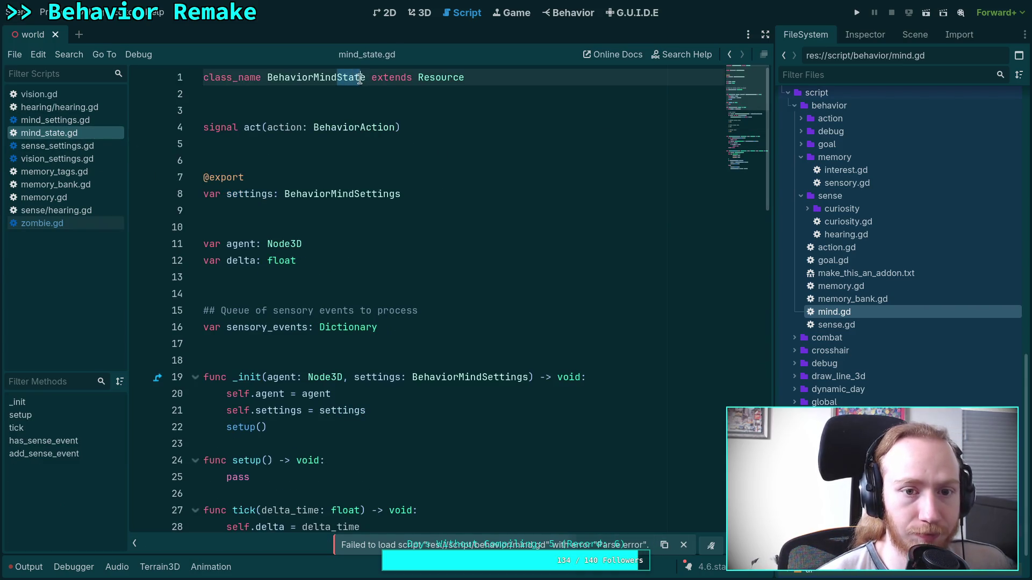
{"action": "key", "text": "ctrl+shift+Right"}
{"action": "key", "text": "BackSpace"}
{"action": "key", "text": "ctrl+s"}
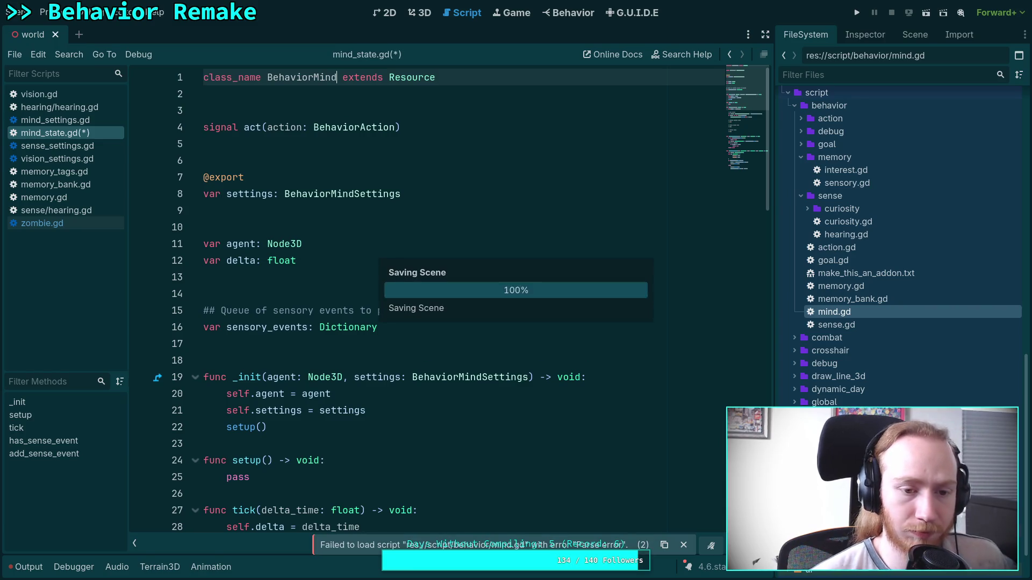
{"action": "left_click", "coordinate": [319, 162]}
- Jump to BehaviorSenseVision in vision.gd, make update take a BehaviorMind parameter, and save
{"action": "scroll", "coordinate": [317, 163], "scroll_direction": "down", "scroll_amount": 7}
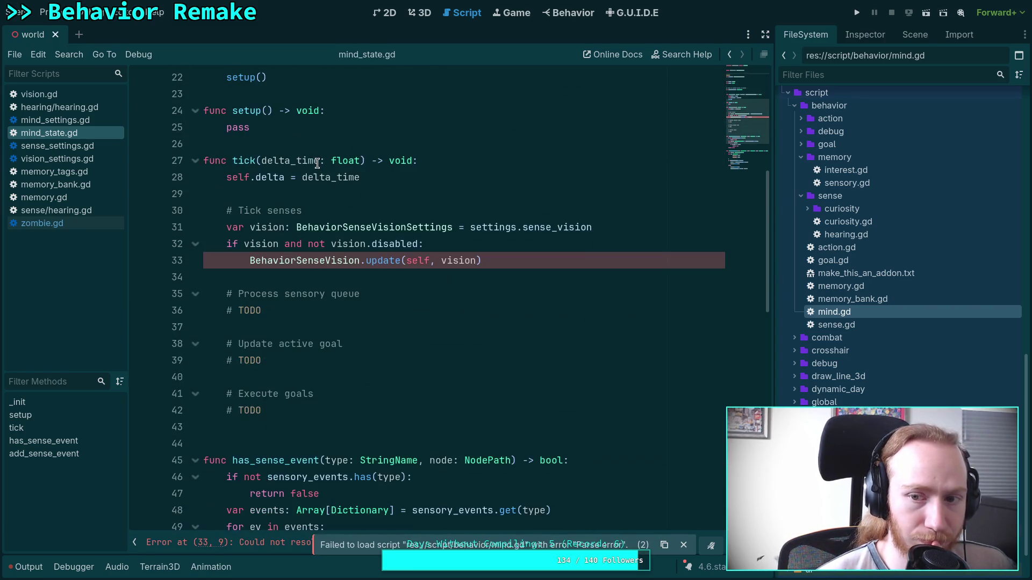
{"action": "right_click", "coordinate": [338, 260]}
{"action": "left_click", "coordinate": [371, 425]}
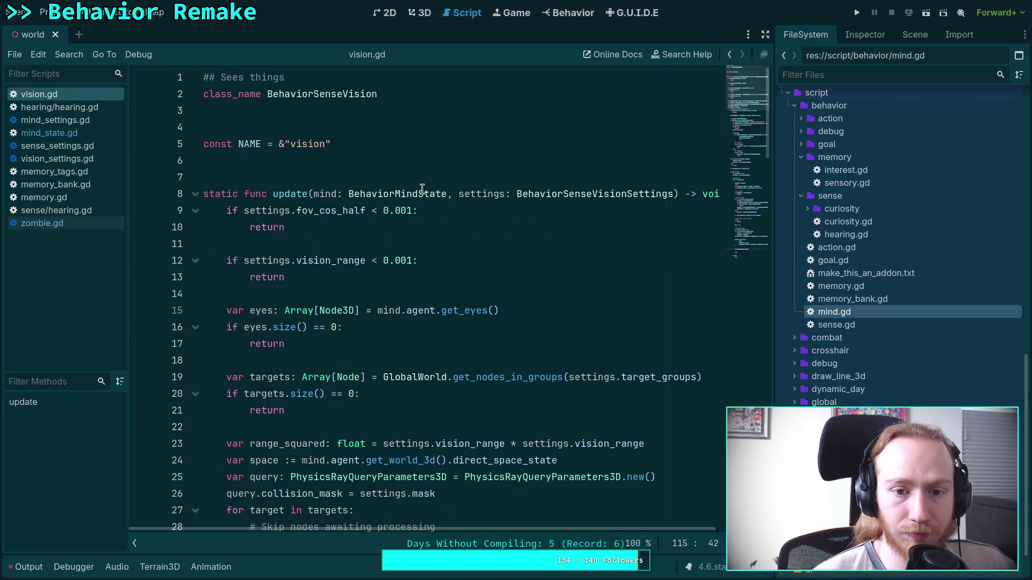
{"action": "key", "text": "BackSpace"}
{"action": "key", "text": "BackSpace"}
{"action": "key", "text": "BackSpace"}
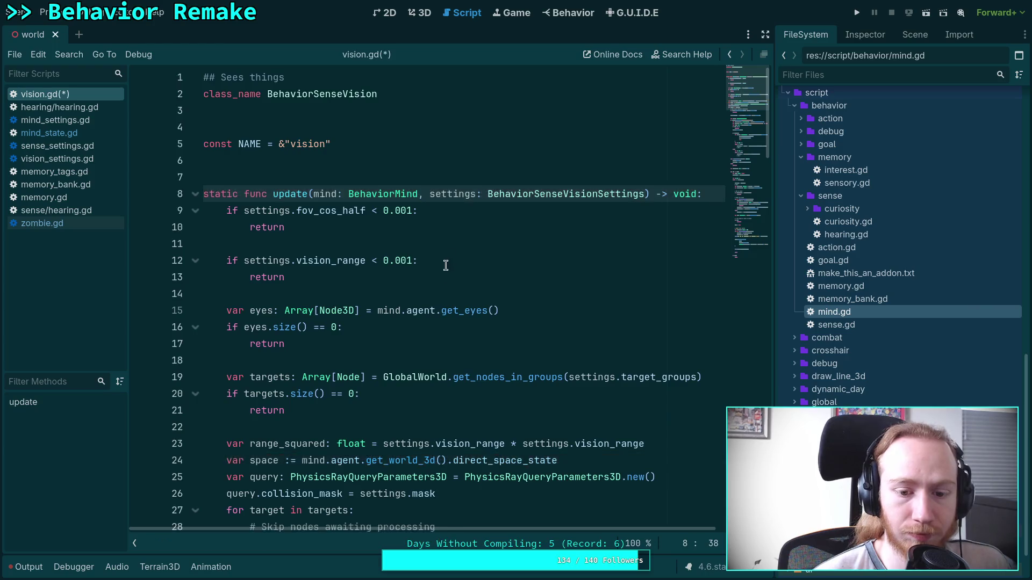
{"action": "scroll", "coordinate": [446, 285], "scroll_direction": "down", "scroll_amount": 2}
{"action": "scroll", "coordinate": [467, 336], "scroll_direction": "down", "scroll_amount": 6}
{"action": "scroll", "coordinate": [467, 336], "scroll_direction": "down", "scroll_amount": 8}
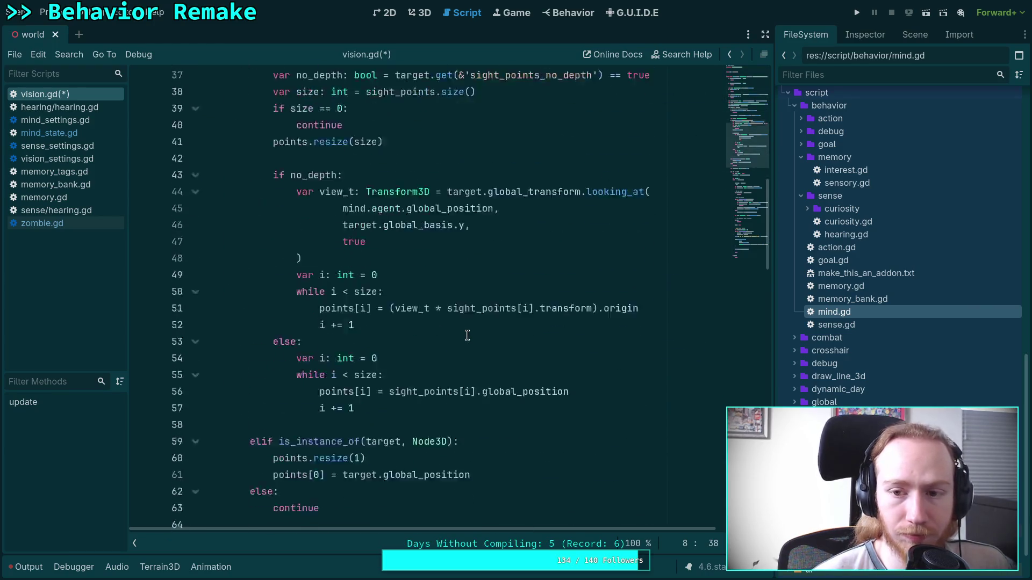
{"action": "key", "text": "ctrl+s"}
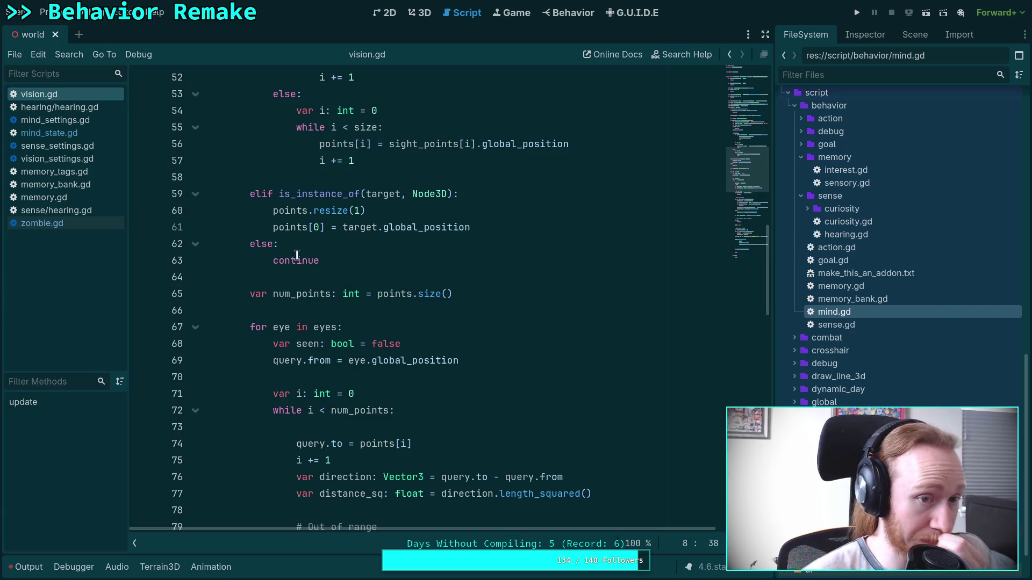
{"action": "left_click", "coordinate": [79, 132]}
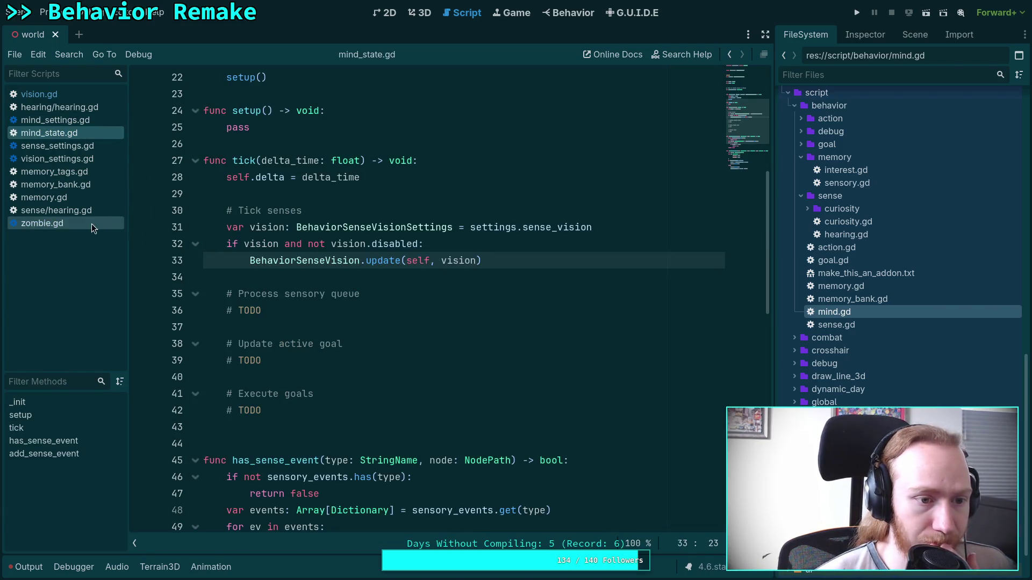
- In zombie.gd, make lines 199–200 check mind and assign mind = BehaviorMind.new
{"action": "left_click", "coordinate": [90, 225]}
{"action": "left_click_drag", "start_coordinate": [745, 239], "coordinate": [745, 189]}
{"action": "left_click_drag", "start_coordinate": [290, 322], "coordinate": [325, 322]}
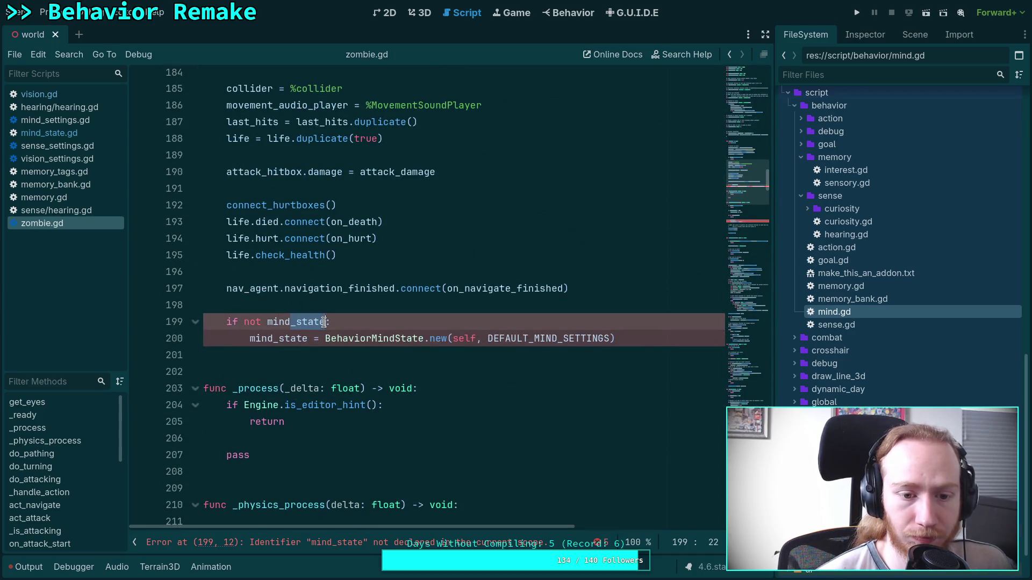
{"action": "key", "text": "BackSpace"}
{"action": "left_click_drag", "start_coordinate": [273, 343], "coordinate": [402, 344]}
{"action": "key", "text": "BackSpace"}
{"action": "key", "text": "BackSpace"}
- Replace mind_state with mind on lines 221–222 and save zombie.gd
{"action": "scroll", "coordinate": [386, 364], "scroll_direction": "down", "scroll_amount": 7}
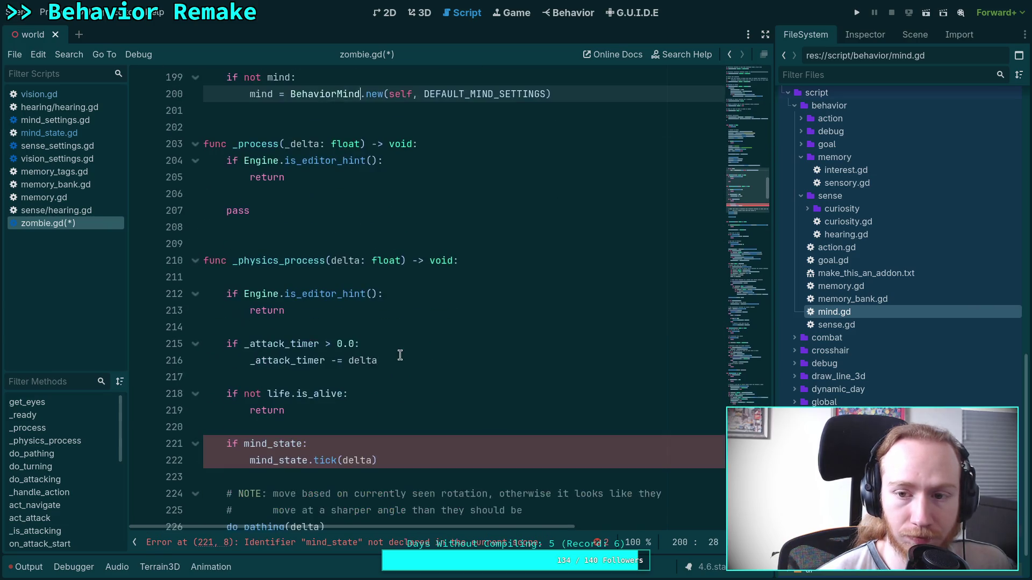
{"action": "mouse_move", "coordinate": [268, 345]}
{"action": "left_mouse_down"}
{"action": "mouse_move", "coordinate": [303, 345]}
{"action": "mouse_move", "coordinate": [281, 361]}
{"action": "mouse_move", "coordinate": [308, 359]}
{"action": "left_mouse_up"}
{"action": "key", "text": "BackSpace"}
{"action": "key", "text": "BackSpace"}
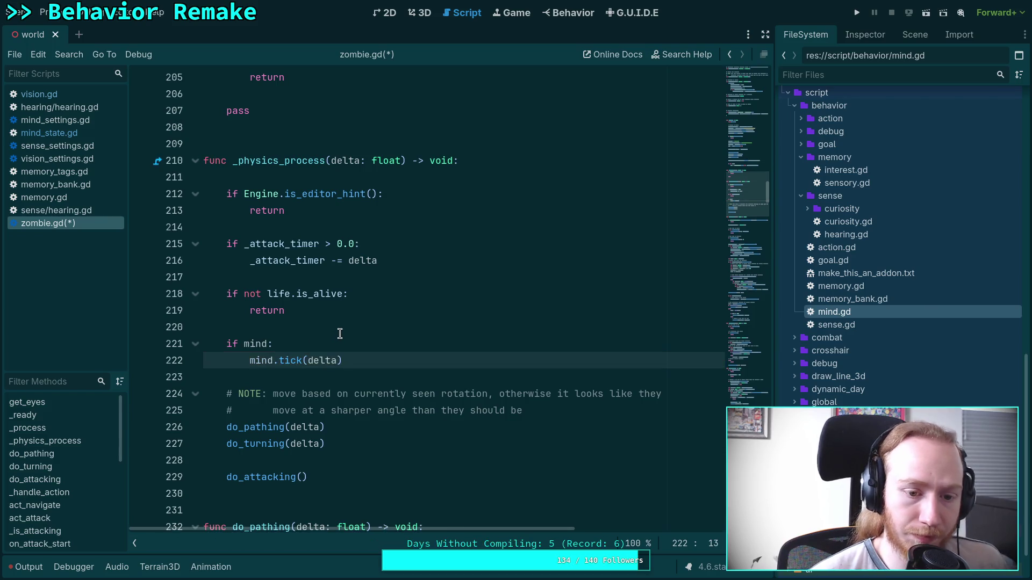
{"action": "key", "text": "ctrl+s"}
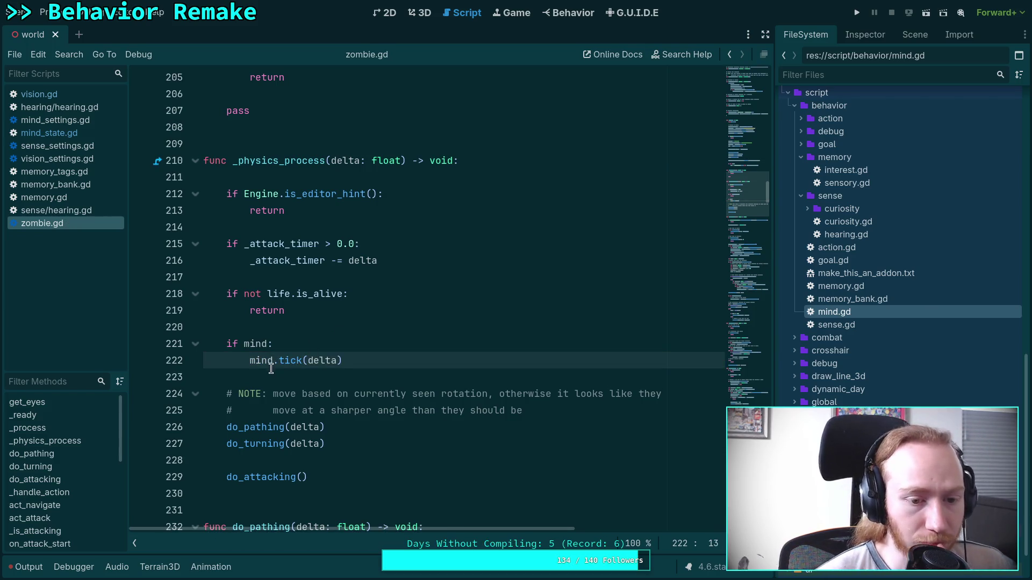
{"action": "key", "text": "Down"}
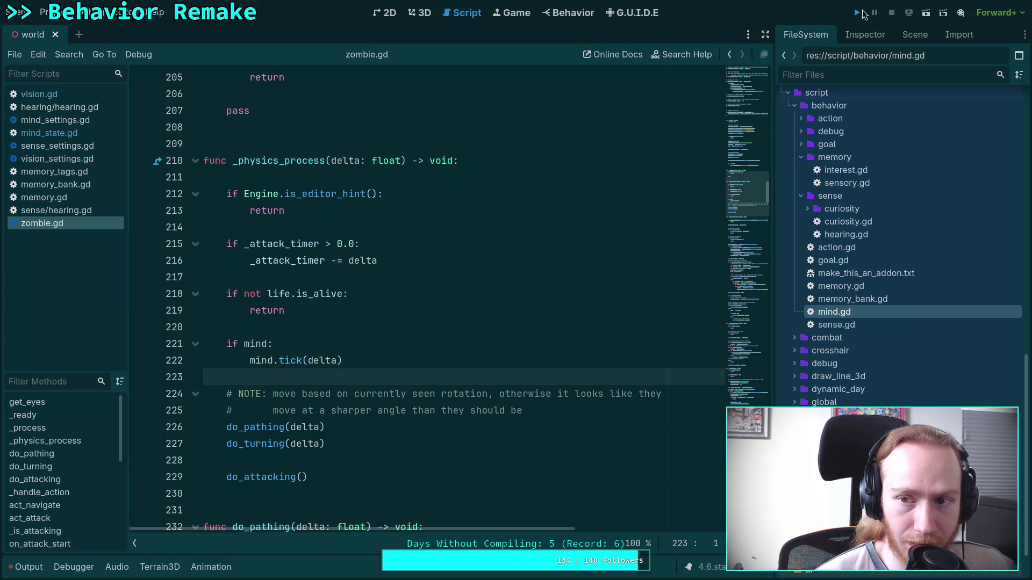
- Run the project, check the git diff in the terminal workspace, and return to Godot
{"action": "left_click", "coordinate": [858, 12]}
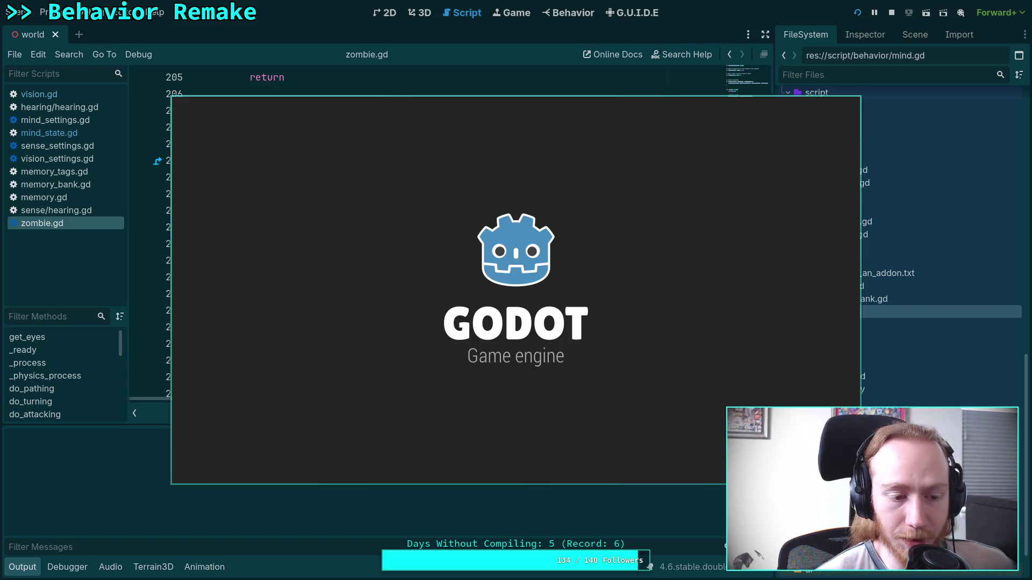
{"action": "key", "text": "super+1"}
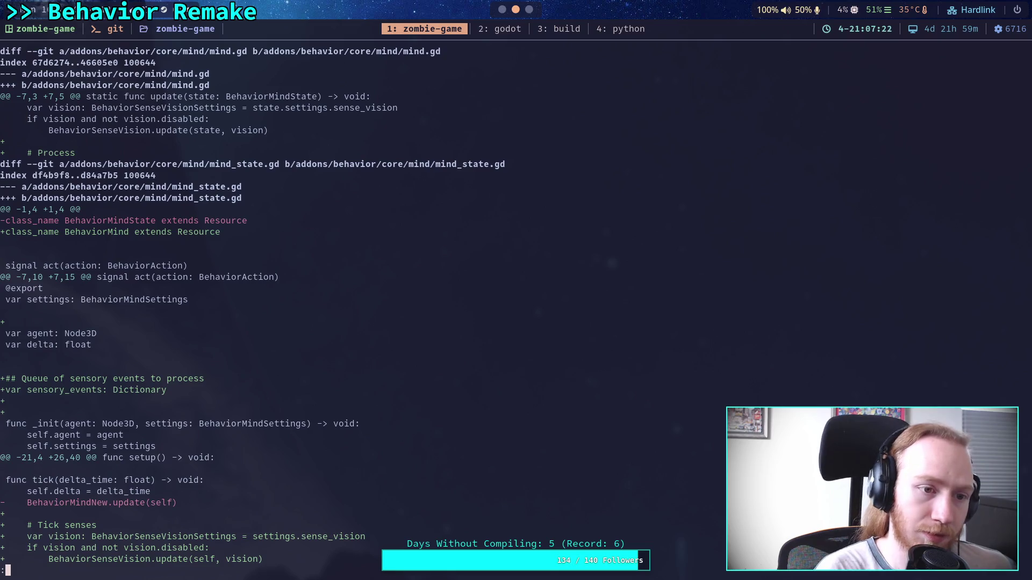
{"action": "key", "text": "super+2"}
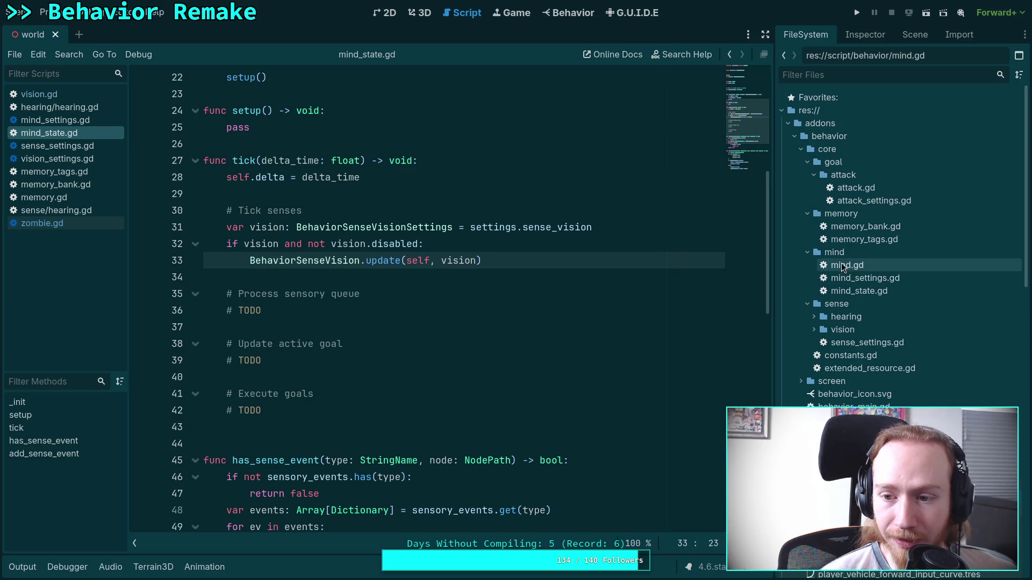
- Delete the addon's old core mind.gd from the FileSystem dock
{"action": "double_click", "coordinate": [860, 266]}
{"action": "right_click", "coordinate": [861, 268]}
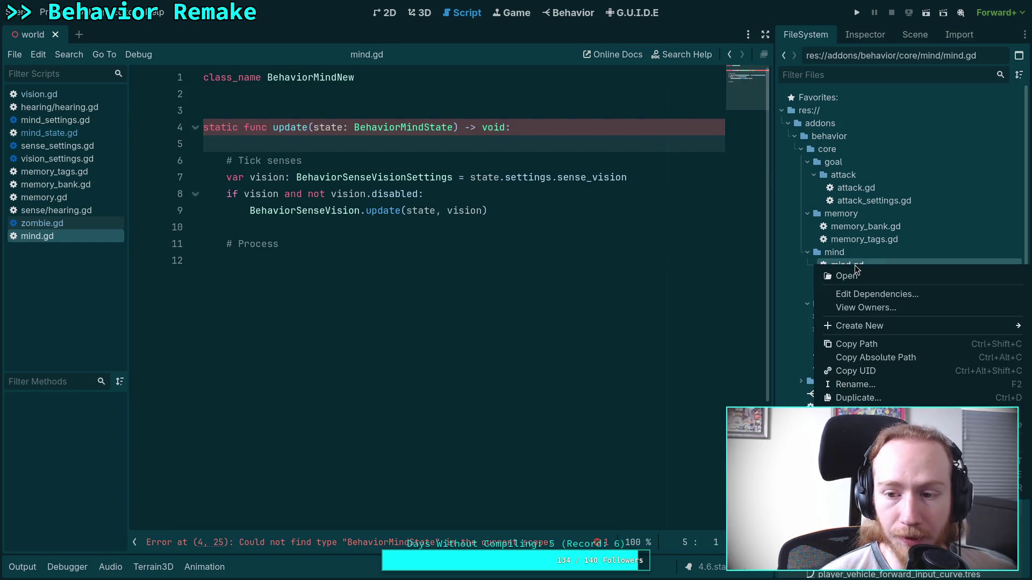
{"action": "left_click", "coordinate": [860, 425]}
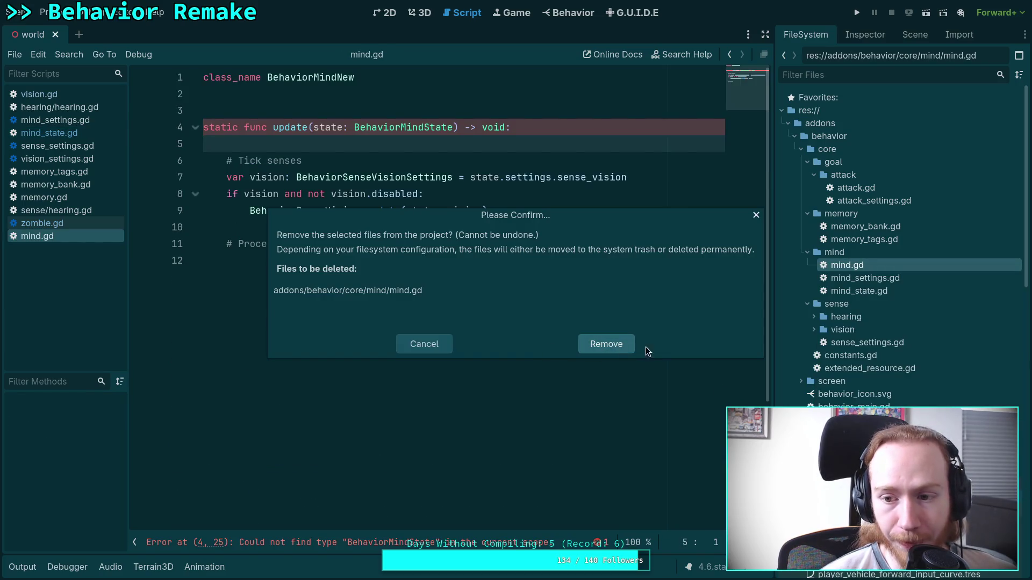
{"action": "left_click", "coordinate": [624, 345]}
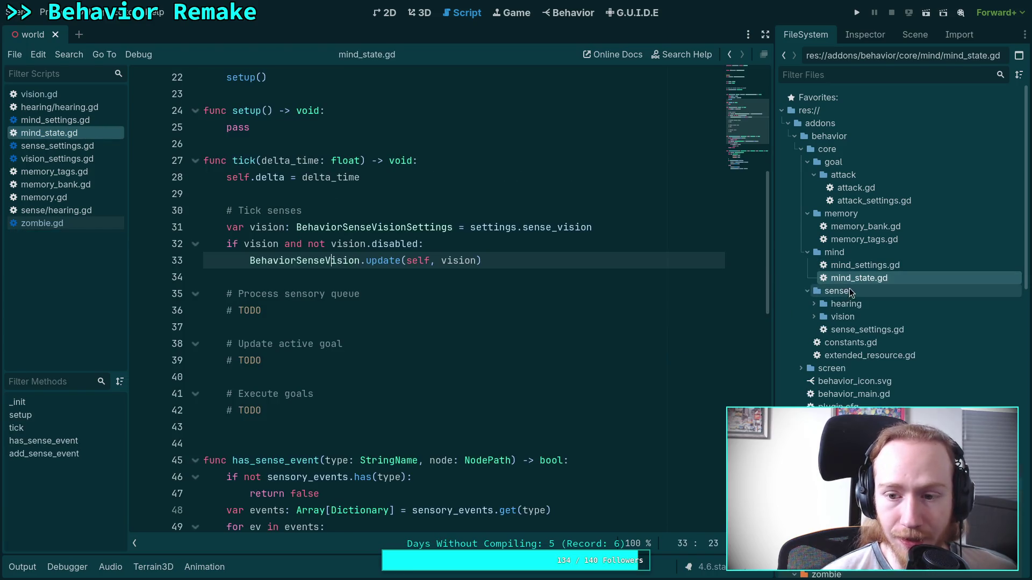
- Rename mind_state.gd to mind.gd in the FileSystem dock
{"action": "right_click", "coordinate": [859, 278]}
{"action": "left_click", "coordinate": [859, 394]}
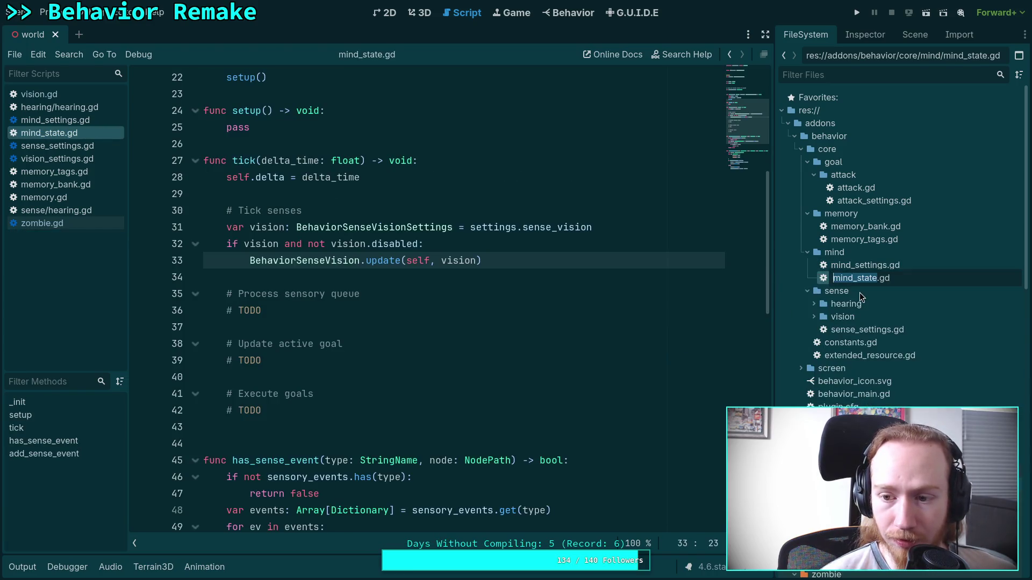
{"action": "left_click", "coordinate": [863, 278]}
{"action": "key", "text": "BackSpace"}
{"action": "key", "text": "BackSpace"}
{"action": "key", "text": "Delete"}
{"action": "key", "text": "Delete"}
{"action": "key", "text": "Delete"}
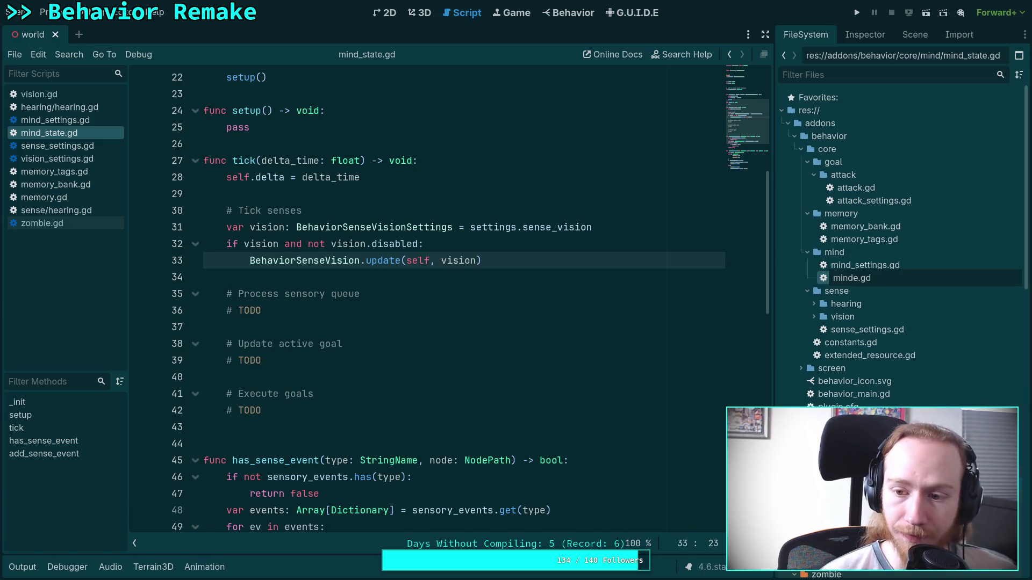
{"action": "key", "text": "Return"}
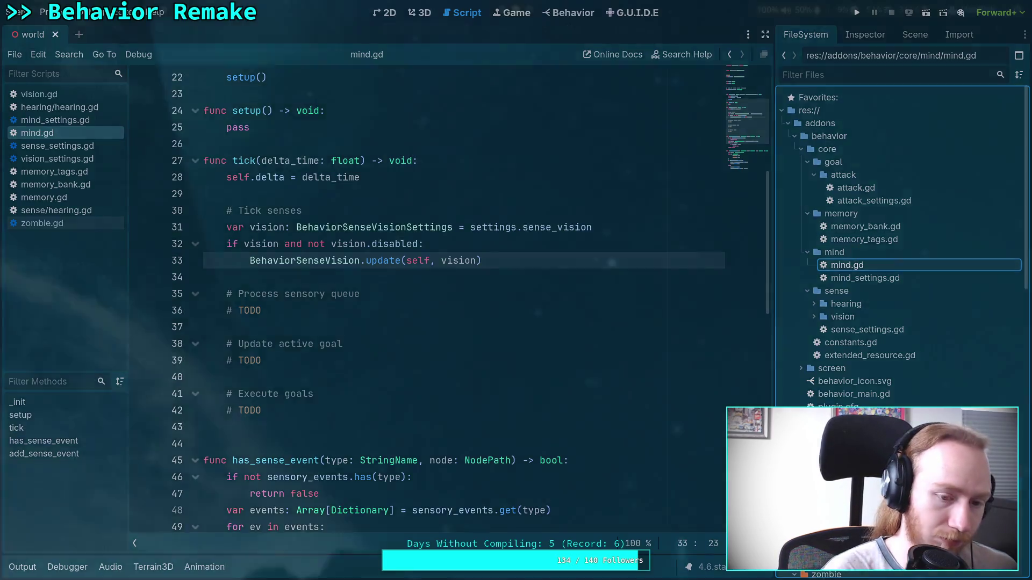
{"action": "key", "text": "super+1"}
{"action": "type", "text": "qgit status"}
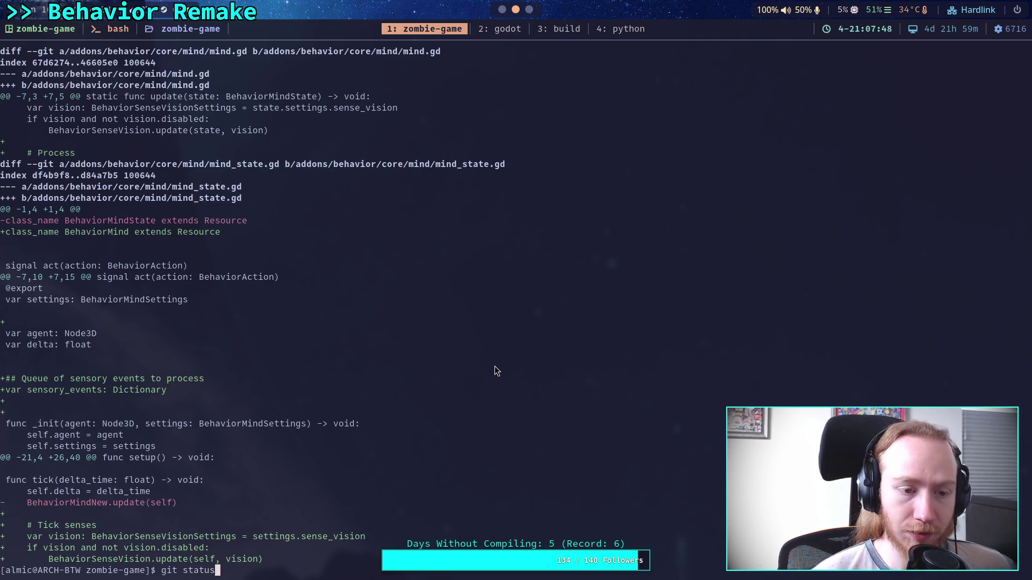
{"action": "key", "text": "Return"}
{"action": "key", "text": "Up"}
{"action": "key", "text": "Up"}
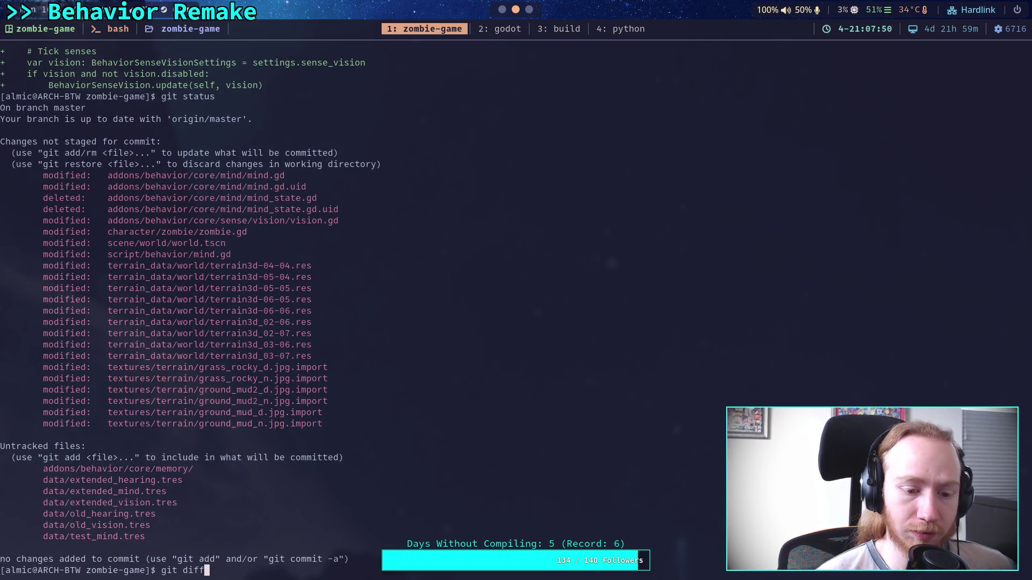
{"action": "key", "text": "Return"}
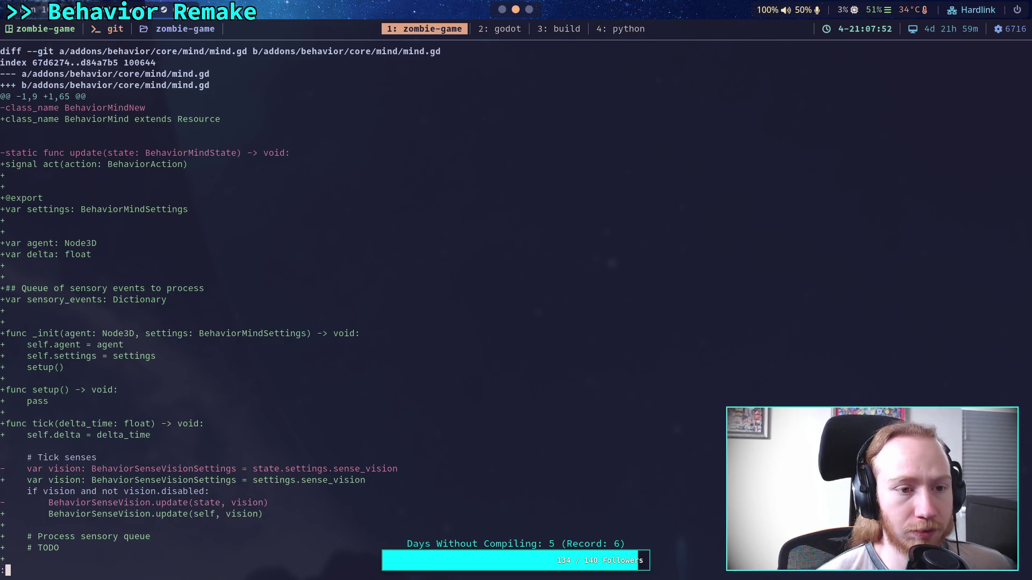
{"action": "key", "text": "Down"}
{"action": "key", "text": "Down"}
{"action": "key", "text": "Down"}
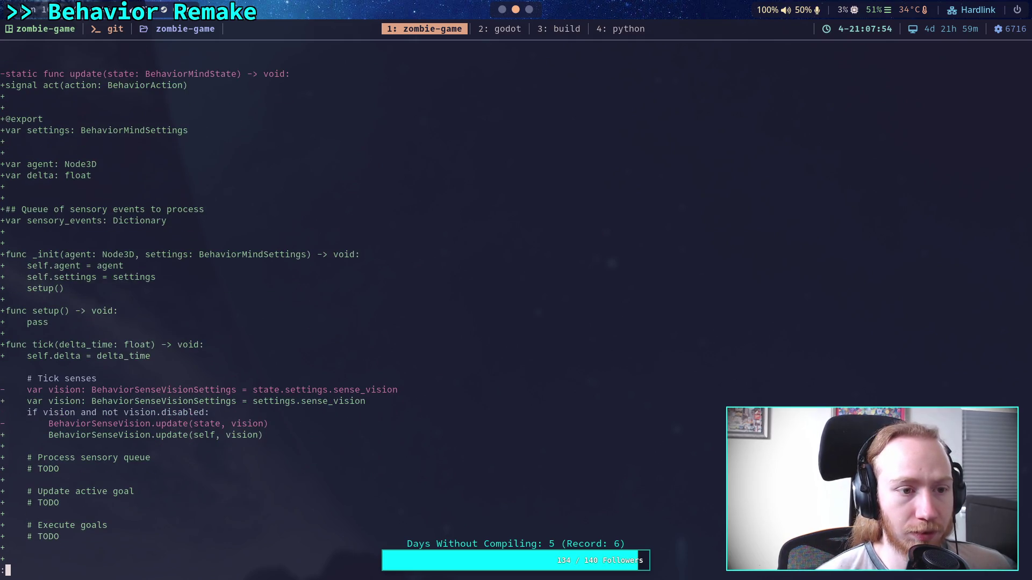
{"action": "key", "text": "Down"}
{"action": "key", "text": "Down"}
{"action": "key", "text": "Down"}
{"action": "key", "text": "Down"}
{"action": "key", "text": "Down"}
{"action": "key", "text": "Down"}
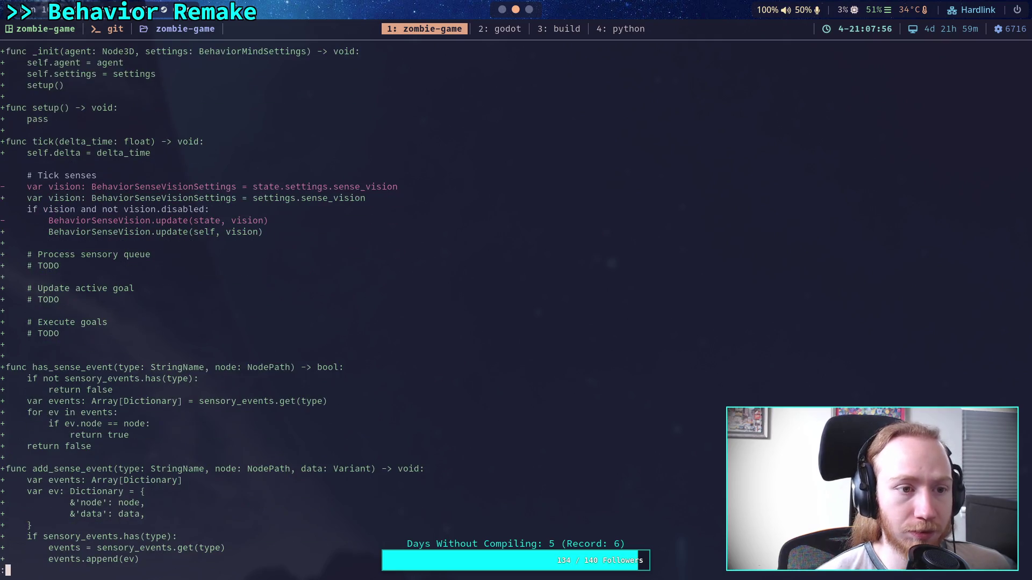
{"action": "key", "text": "Down"}
{"action": "key", "text": "Down"}
{"action": "key", "text": "Down"}
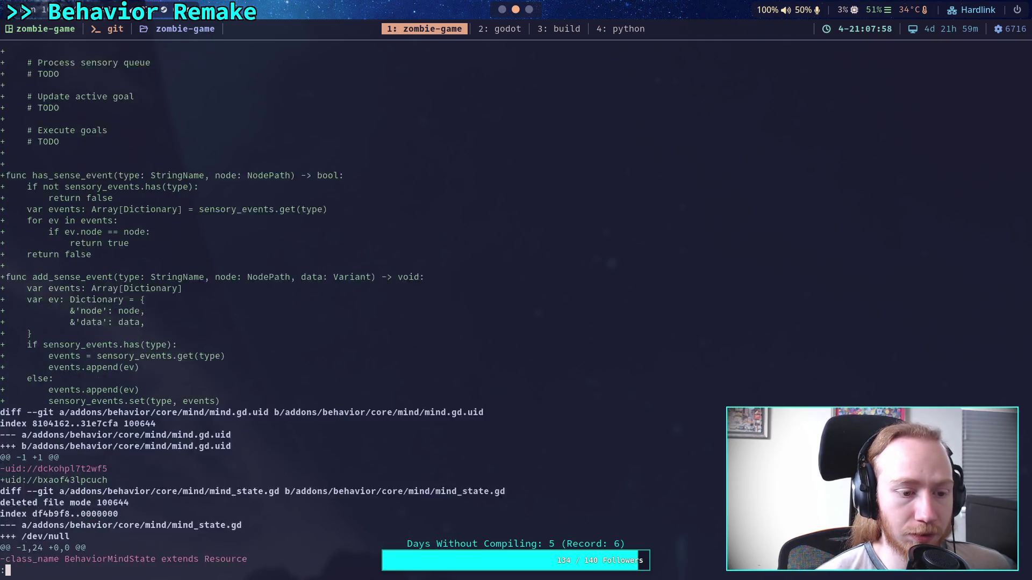
{"action": "key", "text": "Down"}
{"action": "key", "text": "Down"}
{"action": "key", "text": "Down"}
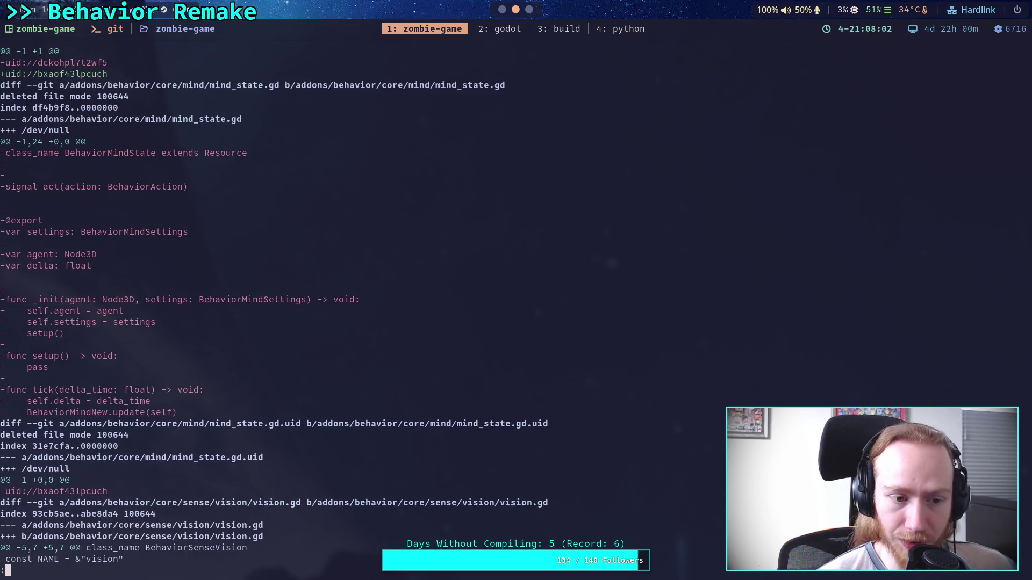
{"action": "key", "text": "Down"}
{"action": "key", "text": "Down"}
{"action": "key", "text": "Down"}
{"action": "key", "text": "Down"}
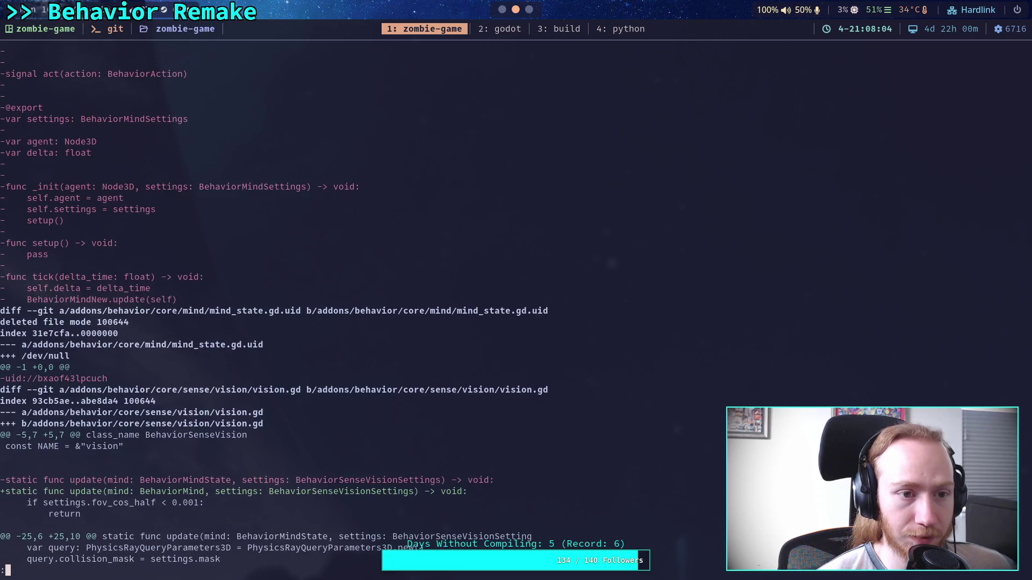
{"action": "key", "text": "Down"}
{"action": "key", "text": "Down"}
{"action": "key", "text": "Down"}
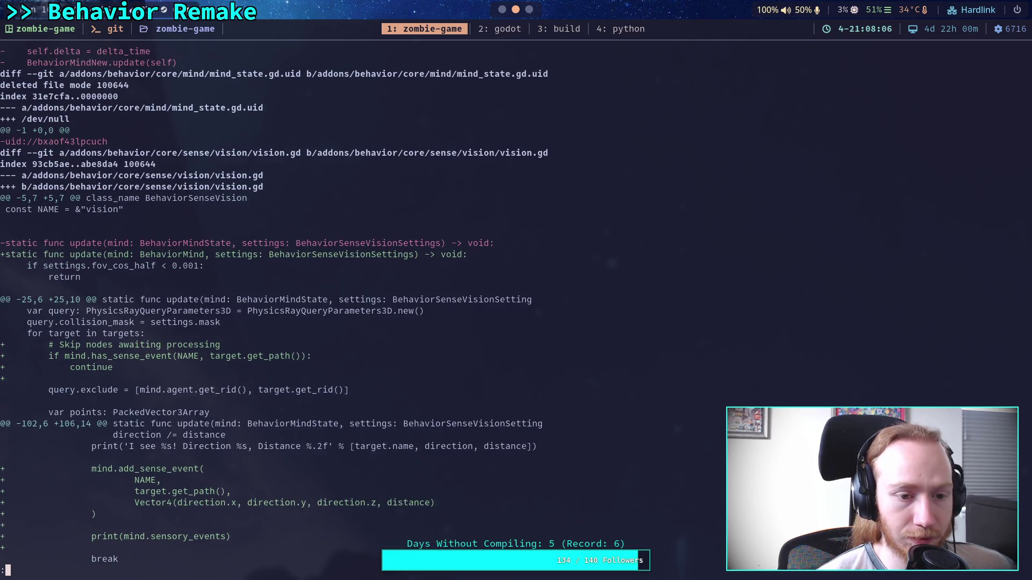
{"action": "key", "text": "Up"}
{"action": "key", "text": "Up"}
{"action": "key", "text": "Up"}
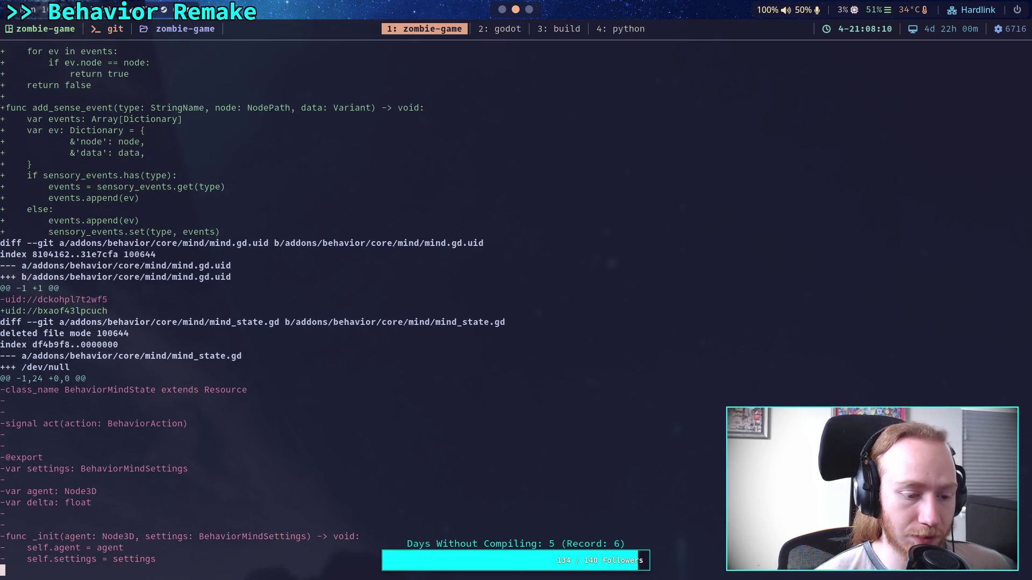
{"action": "key", "text": "q"}
{"action": "key", "text": "super+2"}
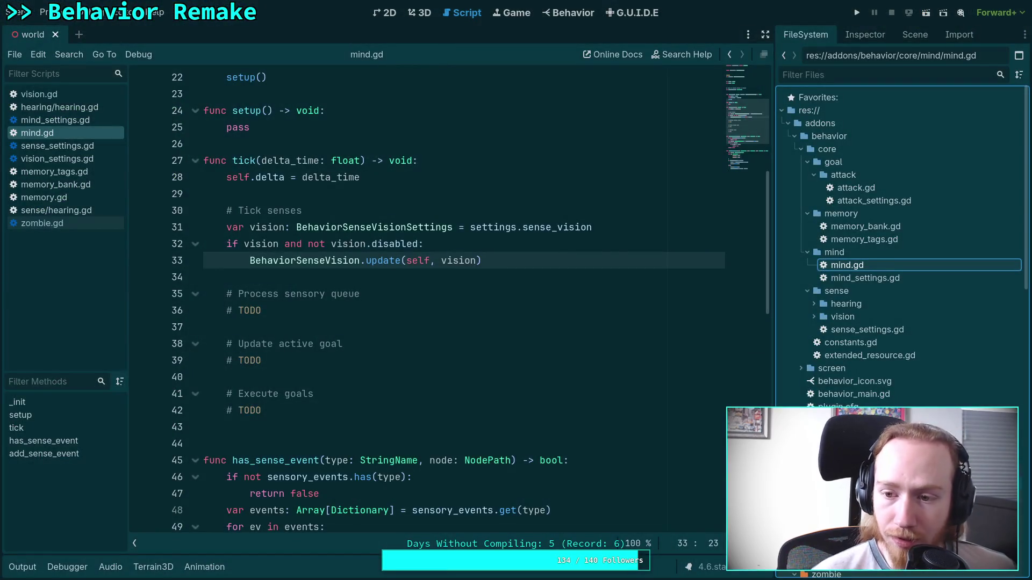
- Rename mind.gd back to mind_state.gd in the FileSystem dock, save, and return to the terminal
{"action": "left_click", "coordinate": [856, 269]}
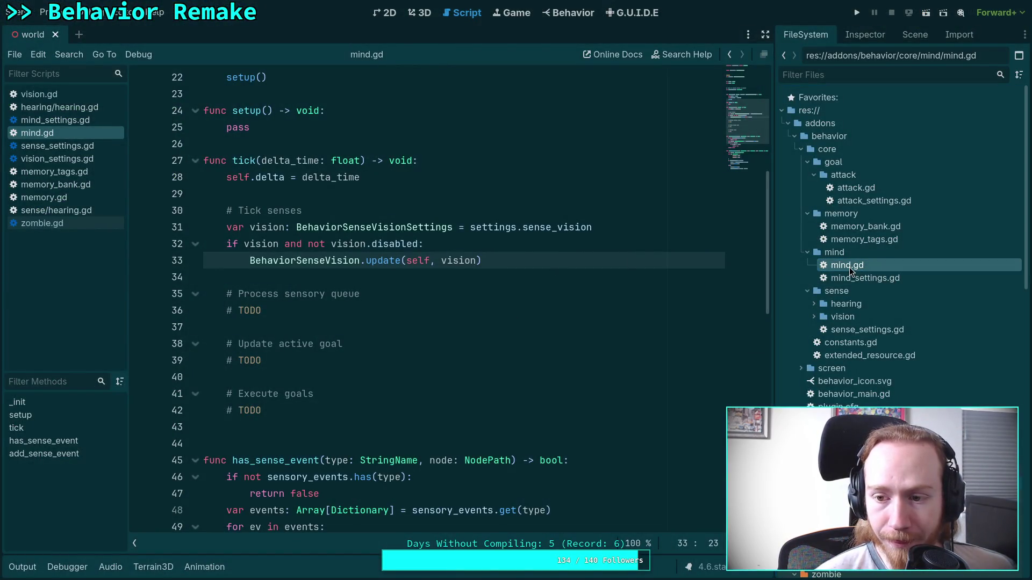
{"action": "right_click", "coordinate": [850, 268]}
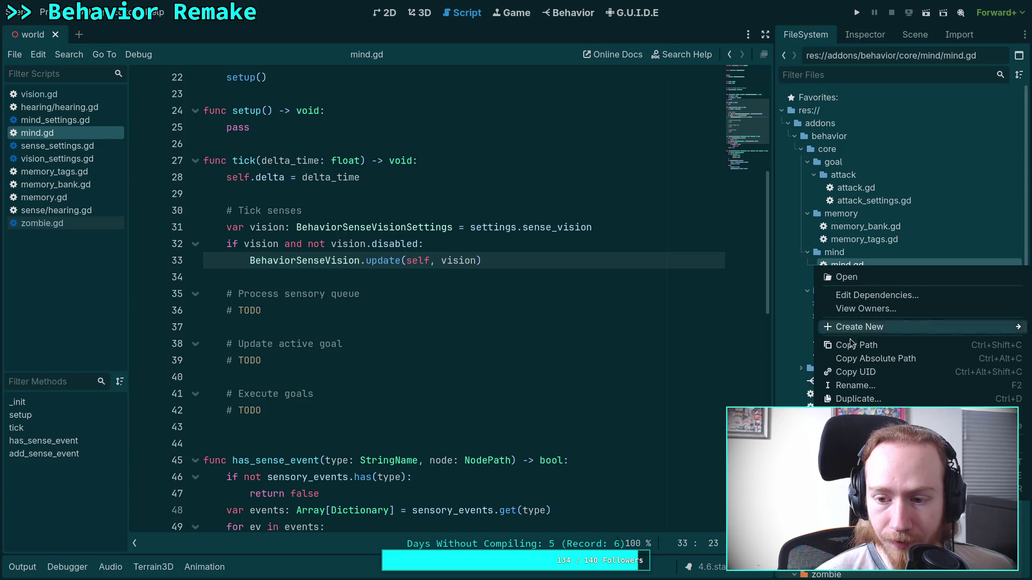
{"action": "left_click", "coordinate": [852, 385]}
{"action": "key", "text": "Right"}
{"action": "type", "text": "_state"}
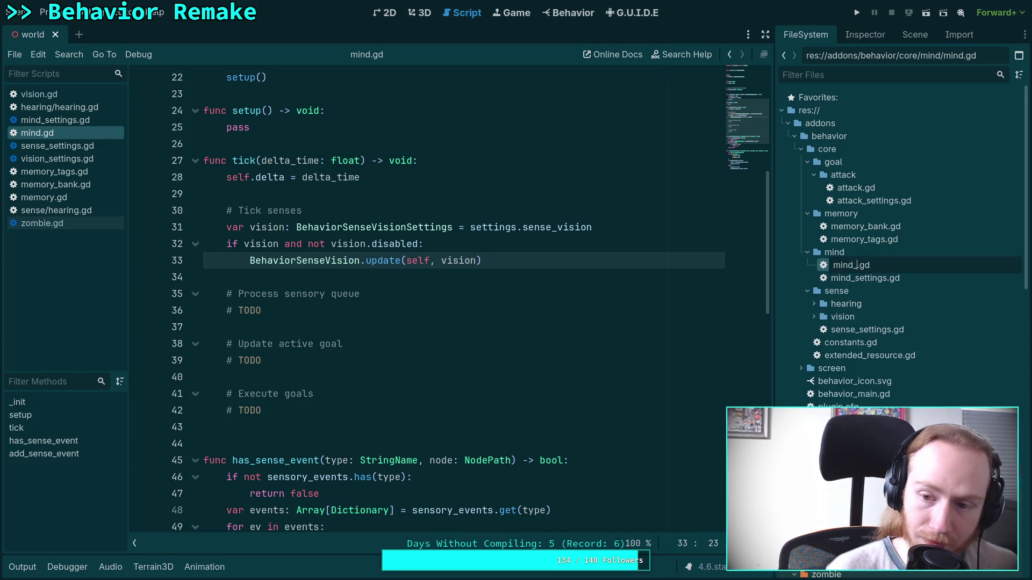
{"action": "key", "text": "Return"}
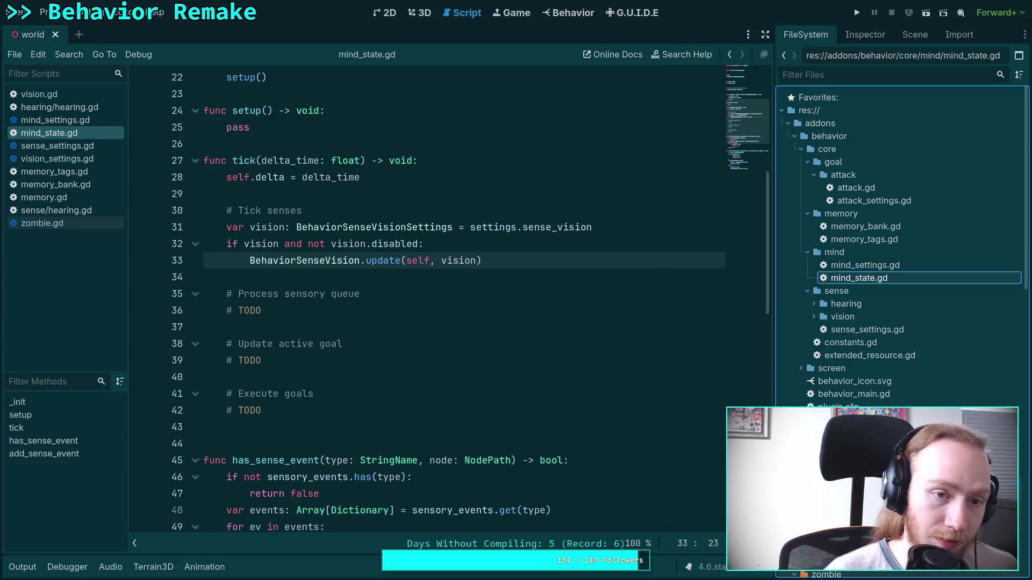
{"action": "key", "text": "ctrl+s"}
{"action": "key", "text": "super+1"}
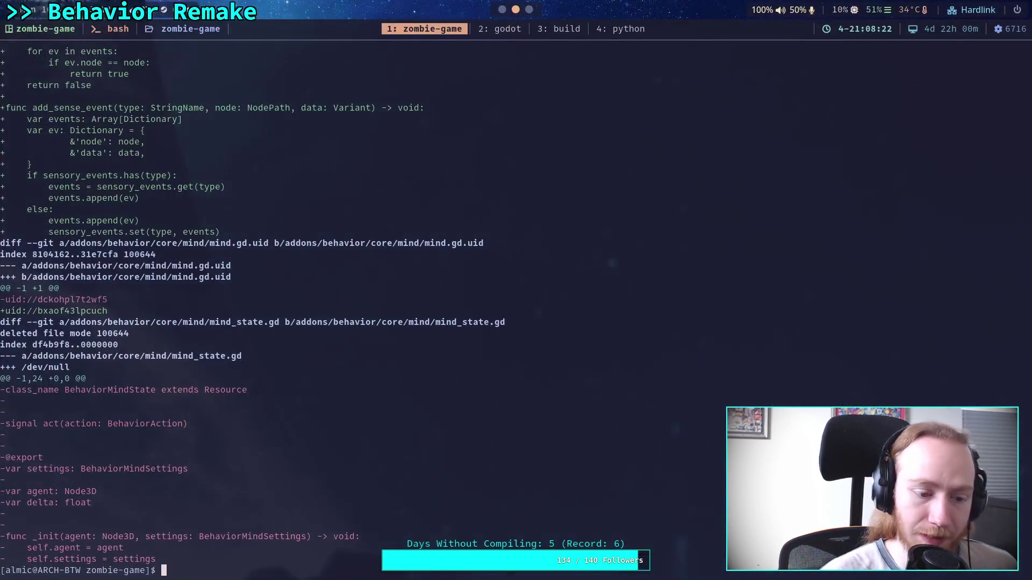
- Run git diff and page through the mind_state.gd, vision.gd, zombie.gd, mind.gd and terrain changes
{"action": "type", "text": "git diff"}
{"action": "key", "text": "Return"}
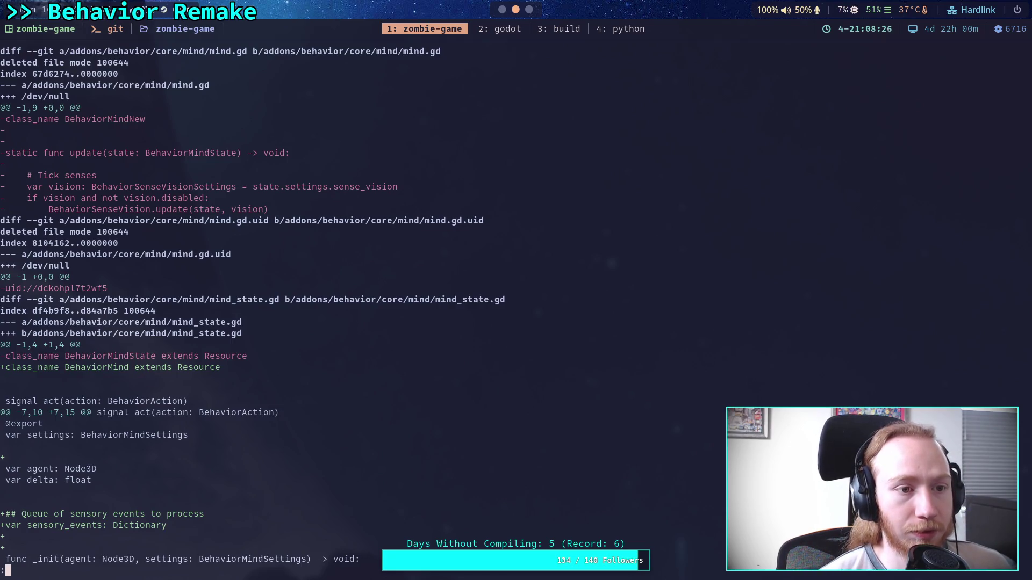
{"action": "key", "text": "j"}
{"action": "key", "text": "j"}
{"action": "key", "text": "j"}
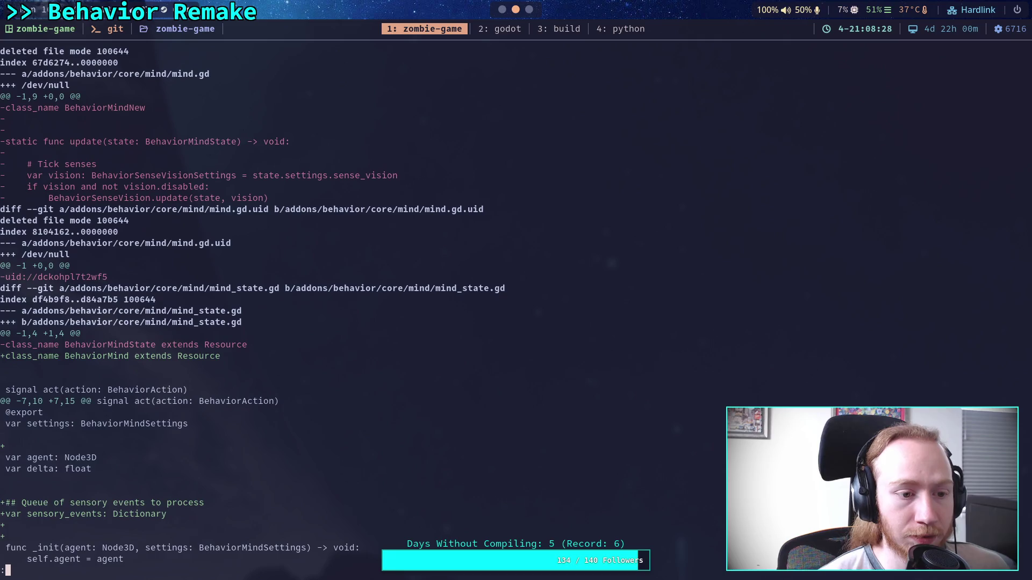
{"action": "key", "text": "j"}
{"action": "key", "text": "j"}
{"action": "key", "text": "j"}
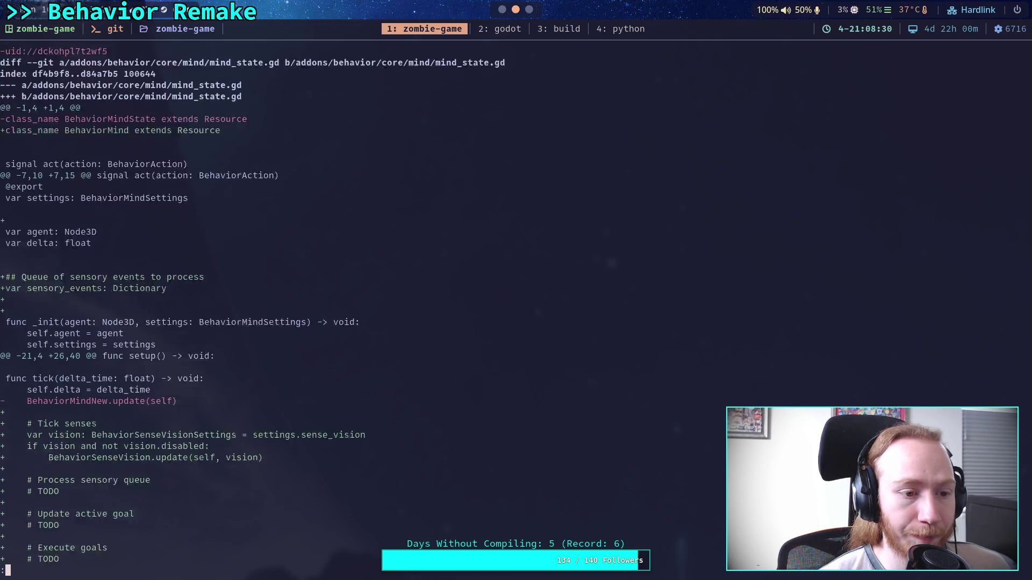
{"action": "key", "text": "j"}
{"action": "key", "text": "j"}
{"action": "key", "text": "j"}
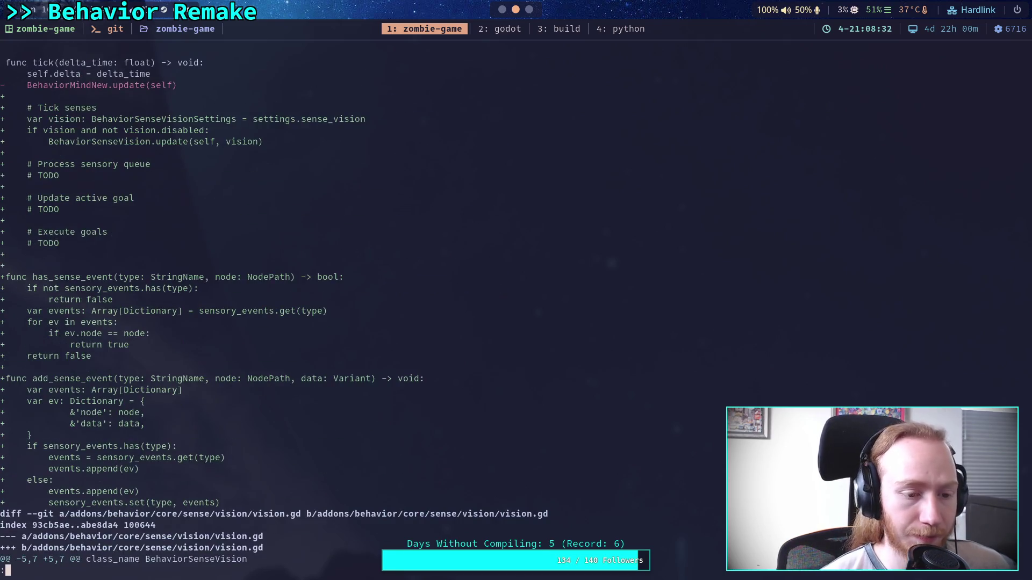
{"action": "key", "text": "j"}
{"action": "key", "text": "j"}
{"action": "key", "text": "j"}
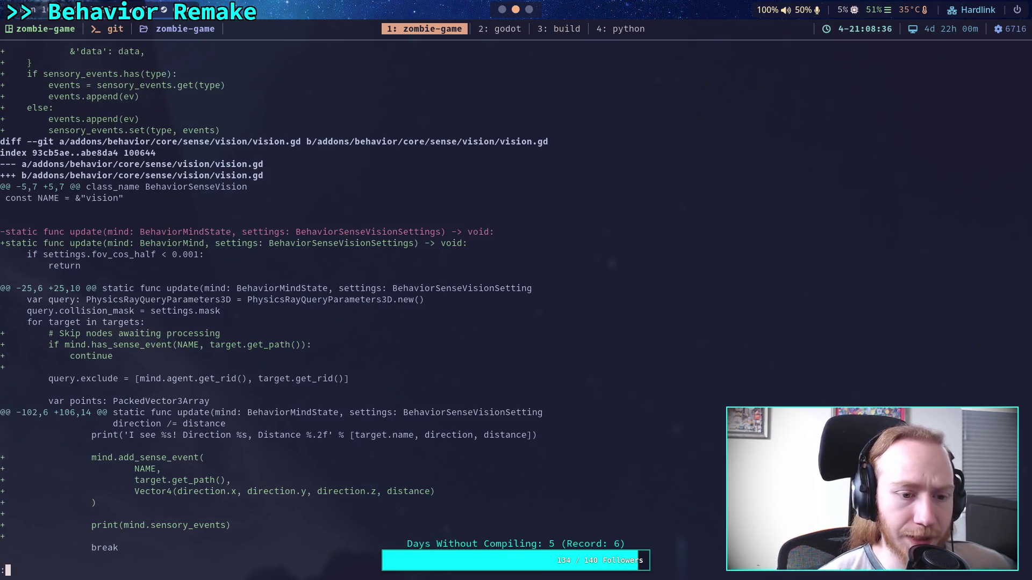
{"action": "key", "text": "j"}
{"action": "key", "text": "j"}
{"action": "key", "text": "j"}
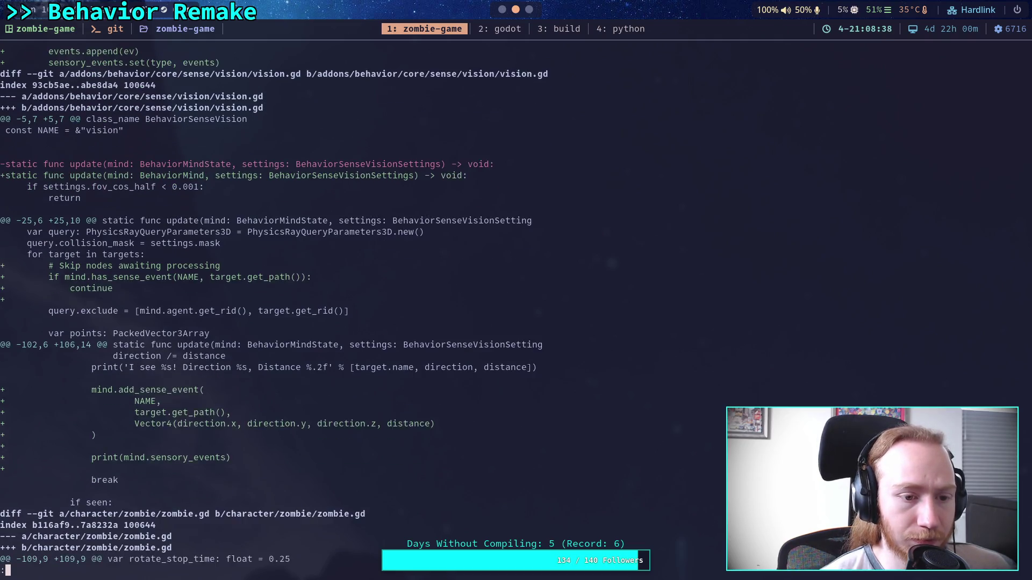
{"action": "key", "text": "j"}
{"action": "key", "text": "j"}
{"action": "key", "text": "j"}
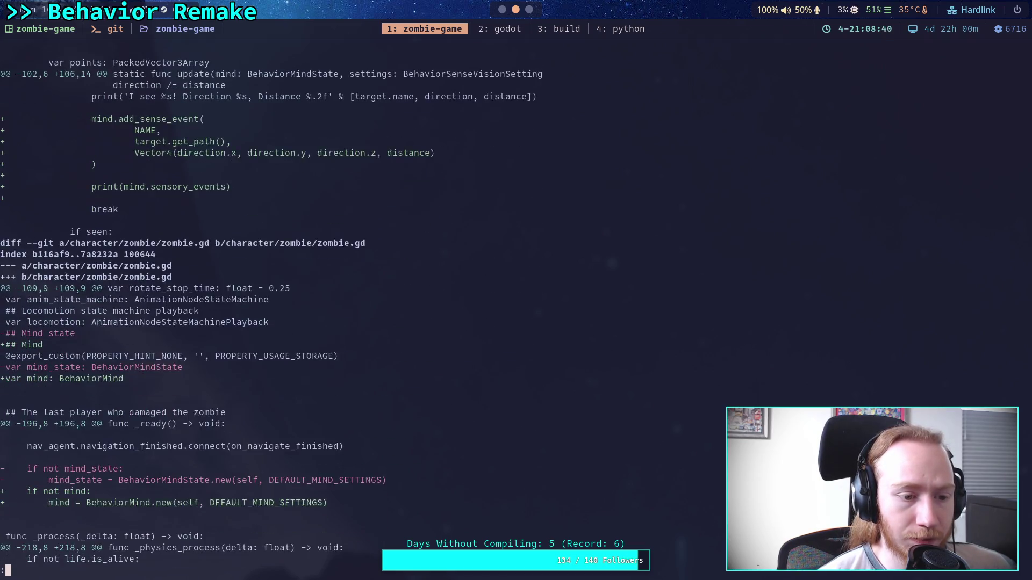
{"action": "key", "text": "j"}
{"action": "key", "text": "j"}
{"action": "key", "text": "j"}
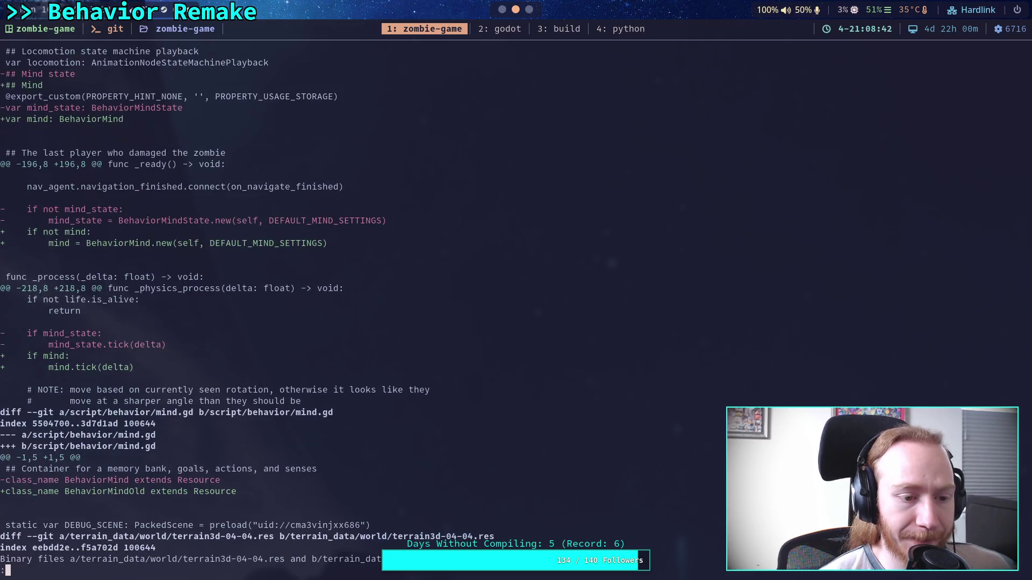
{"action": "key", "text": "j"}
{"action": "key", "text": "j"}
{"action": "key", "text": "j"}
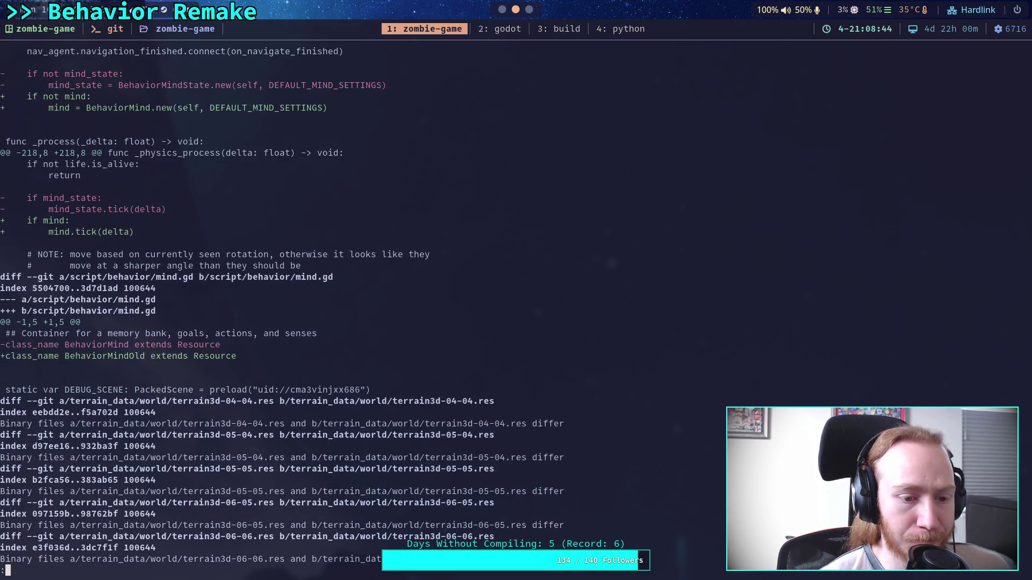
- Leave the diff pager and re-run git status
{"action": "key", "text": "k"}
{"action": "key", "text": "k"}
{"action": "key", "text": "k"}
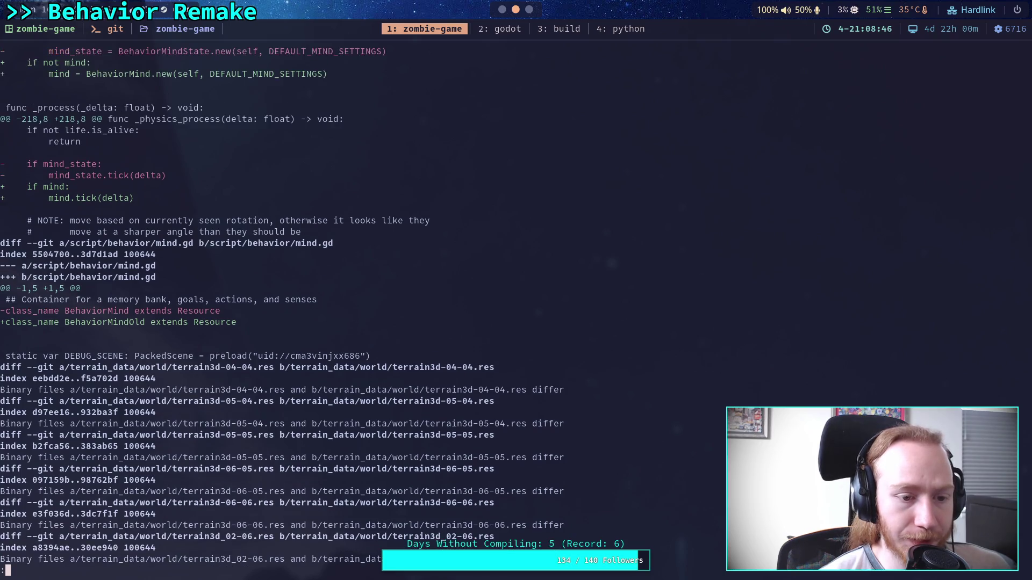
{"action": "type", "text": "q"}
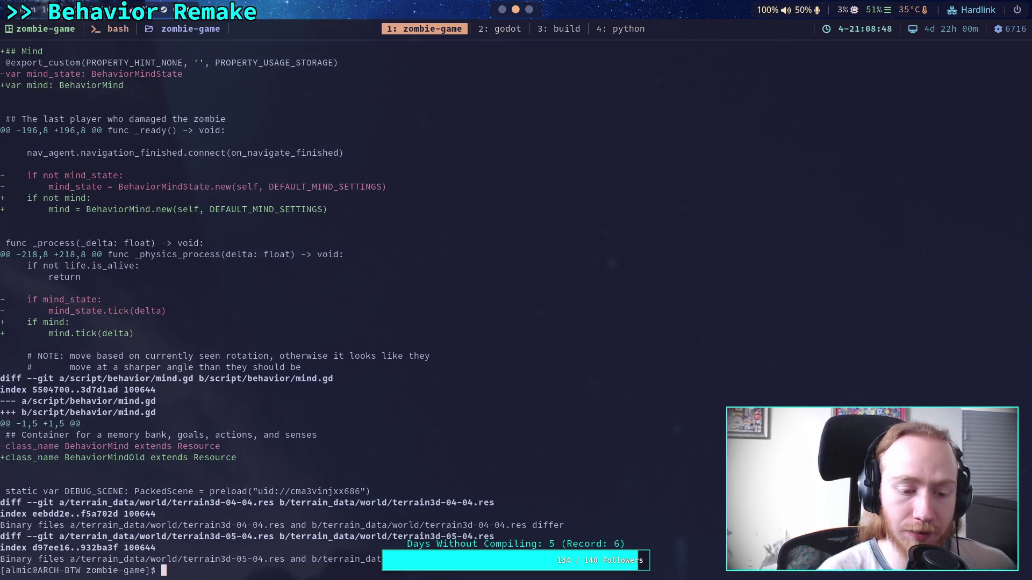
{"action": "type", "text": "git status"}
{"action": "key", "text": "Return"}
- Stage addons/behavior/ with git add and show the staged diff
{"action": "type", "text": "git "}
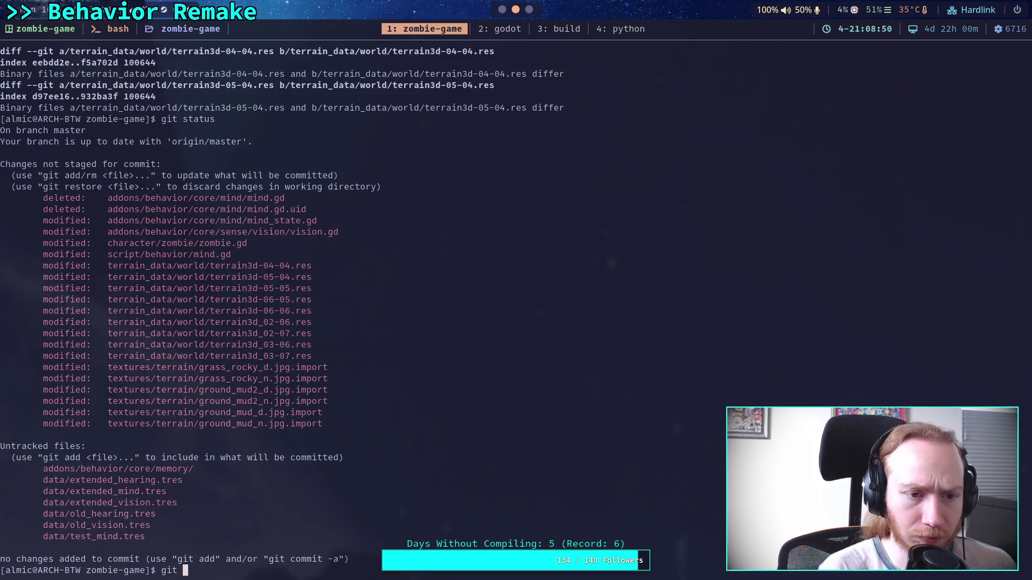
{"action": "type", "text": "add addons/behavior/"}
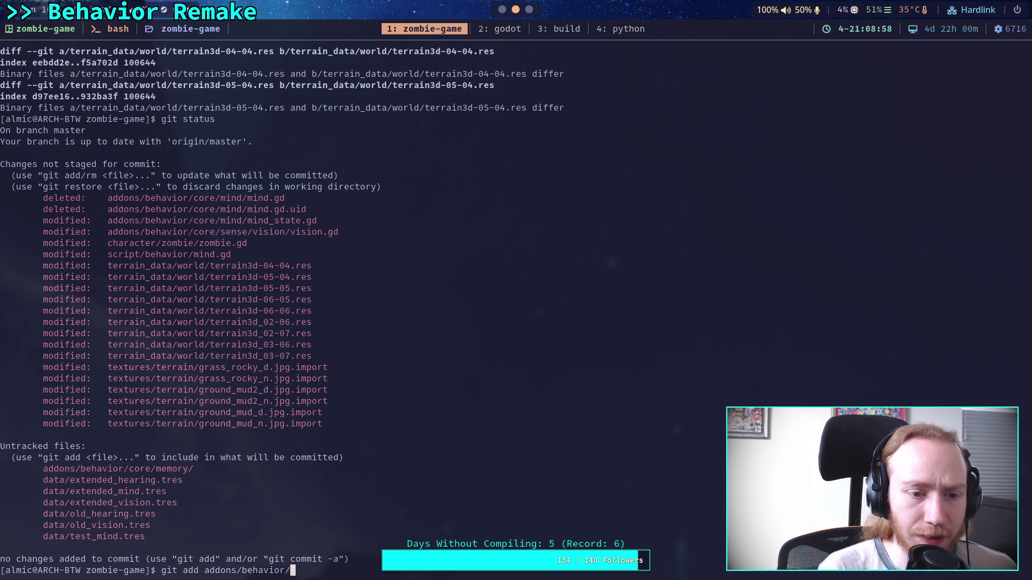
{"action": "key", "text": "Return"}
{"action": "type", "text": "g"}
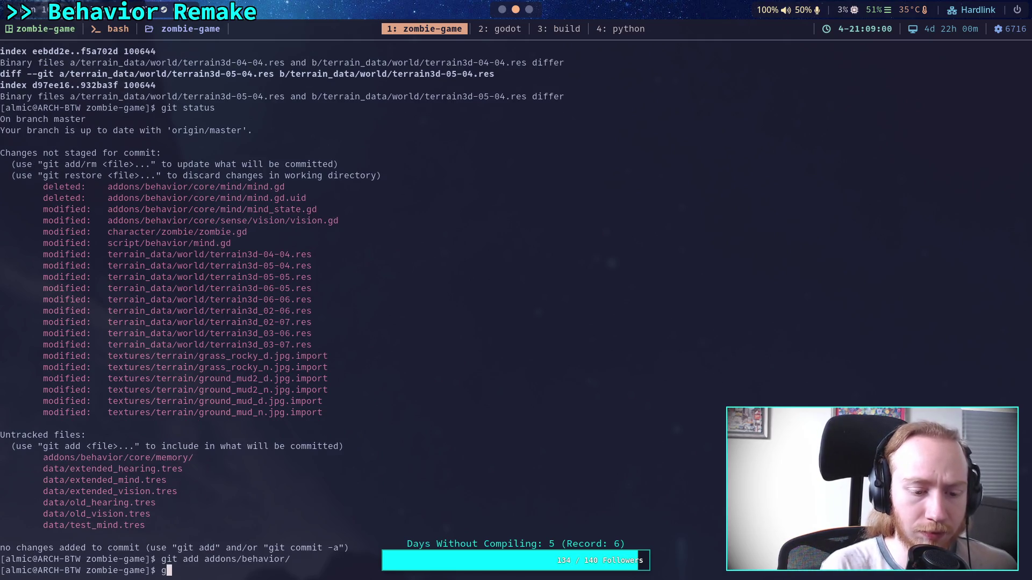
{"action": "type", "text": "it diff --staged"}
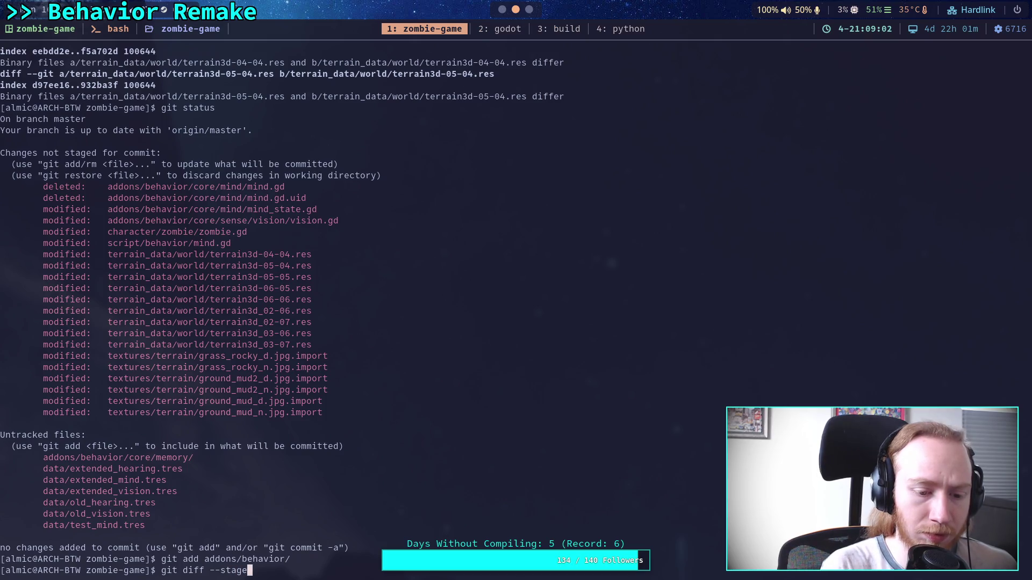
{"action": "key", "text": "Return"}
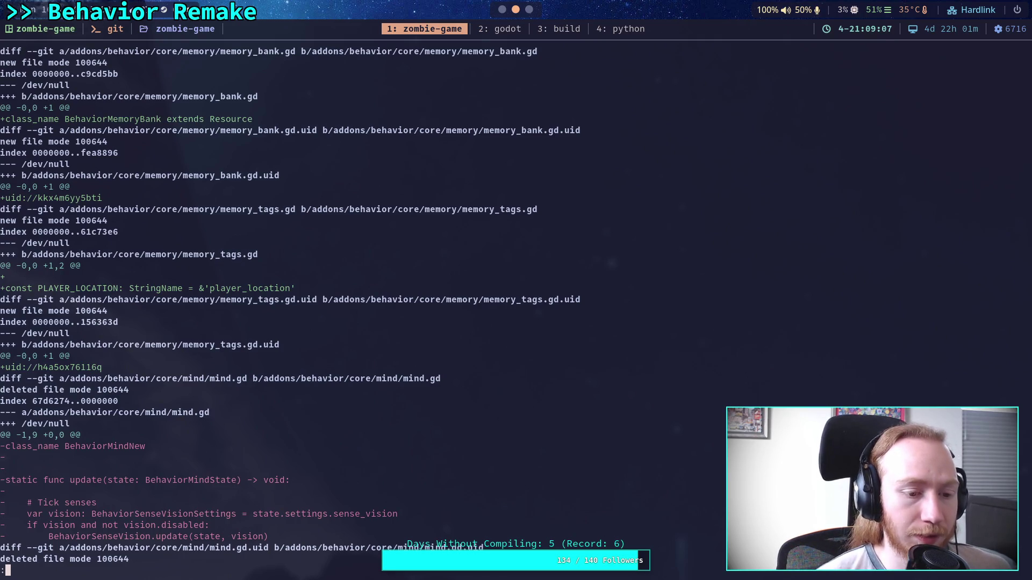
- Scroll through the staged memory files and BehaviorMindState-to-BehaviorMind rename, then quit and enter git status
{"action": "scroll", "coordinate": [291, 312], "scroll_direction": "down", "scroll_amount": 4}
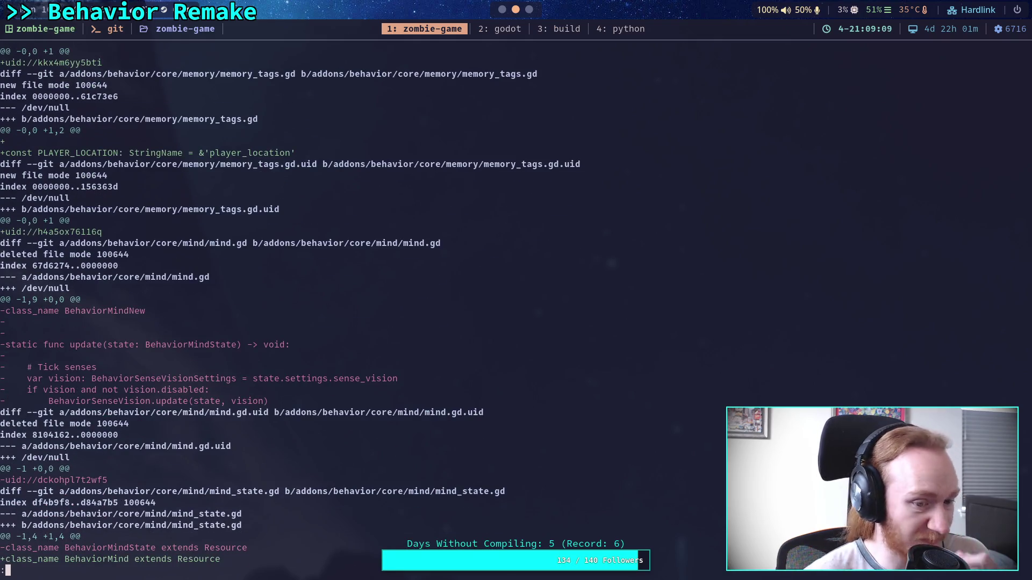
{"action": "scroll", "coordinate": [290, 306], "scroll_direction": "down", "scroll_amount": 7}
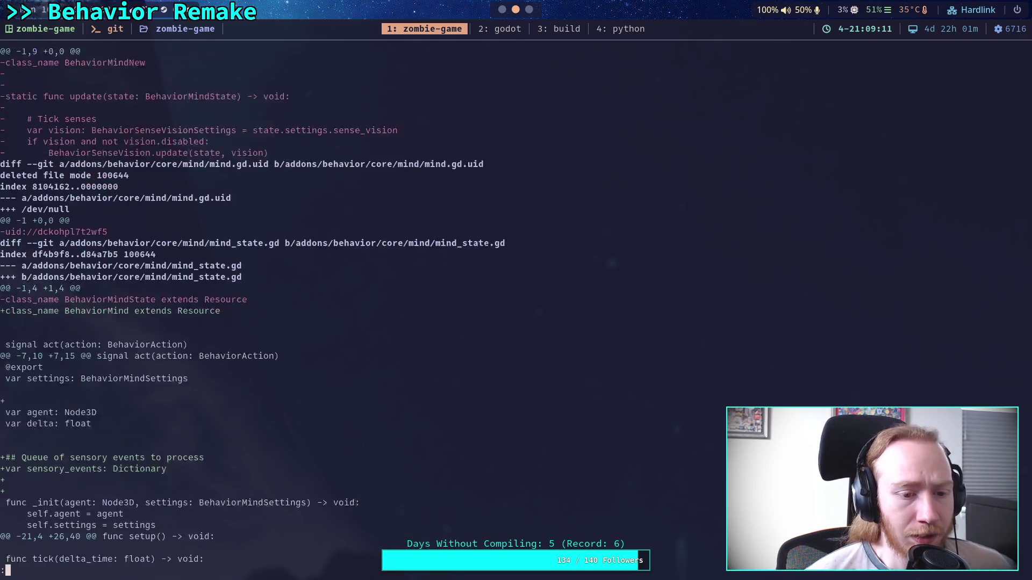
{"action": "scroll", "coordinate": [290, 305], "scroll_direction": "down", "scroll_amount": 10}
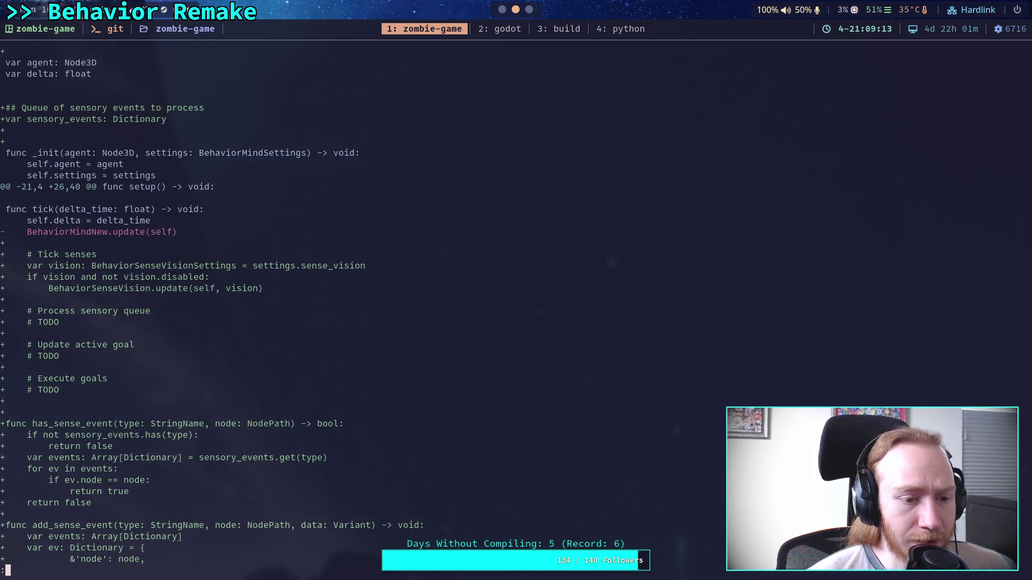
{"action": "scroll", "coordinate": [290, 305], "scroll_direction": "down", "scroll_amount": 6}
{"action": "scroll", "coordinate": [290, 305], "scroll_direction": "up", "scroll_amount": 10}
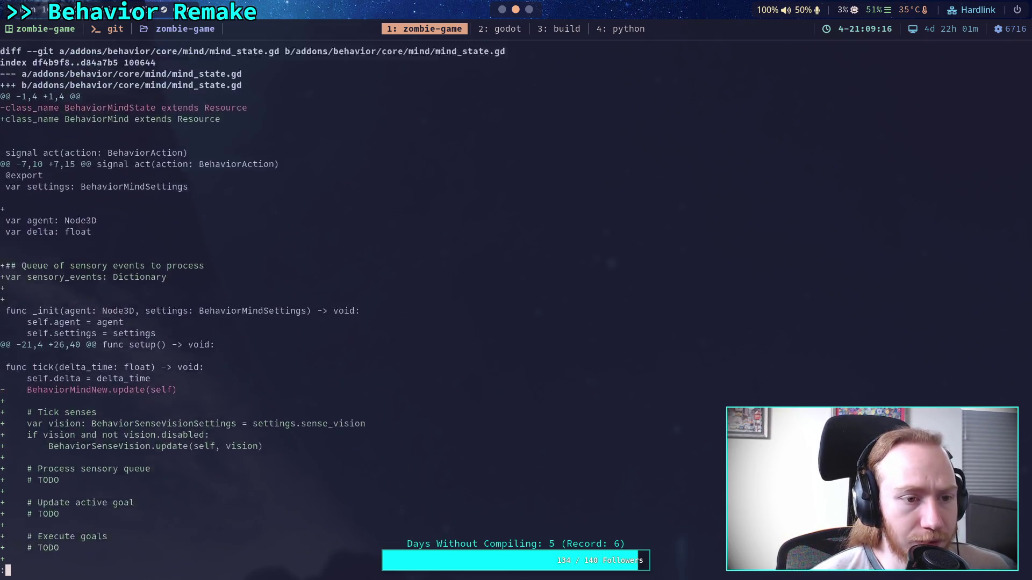
{"action": "scroll", "coordinate": [290, 305], "scroll_direction": "up", "scroll_amount": 2}
{"action": "scroll", "coordinate": [290, 305], "scroll_direction": "down", "scroll_amount": 10}
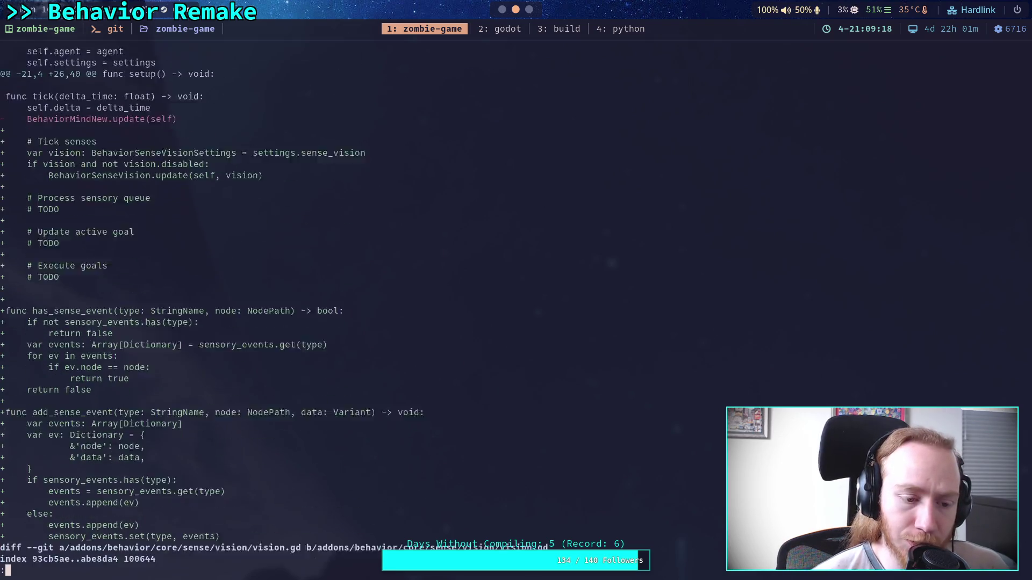
{"action": "scroll", "coordinate": [290, 305], "scroll_direction": "down", "scroll_amount": 12}
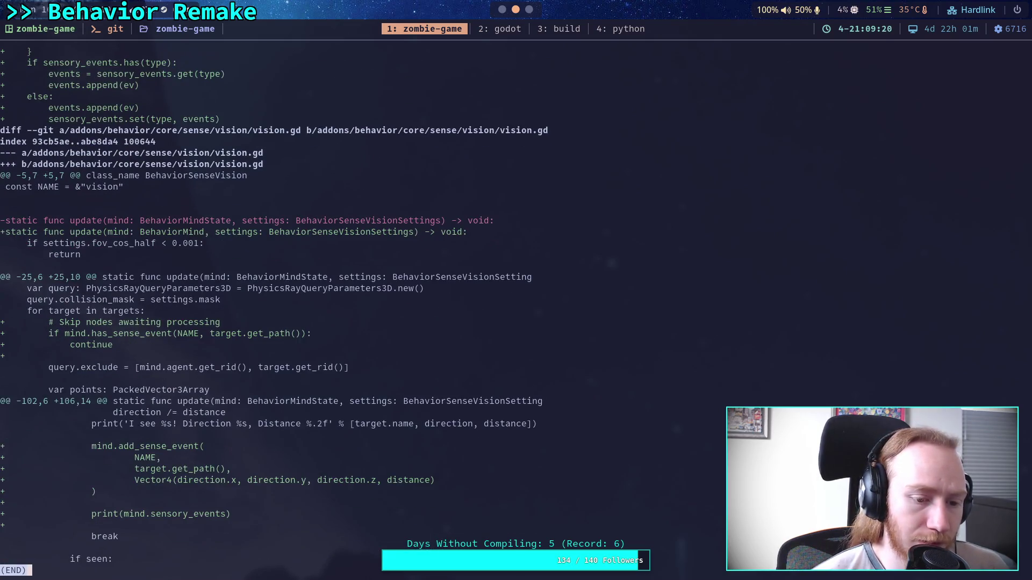
{"action": "type", "text": "q"}
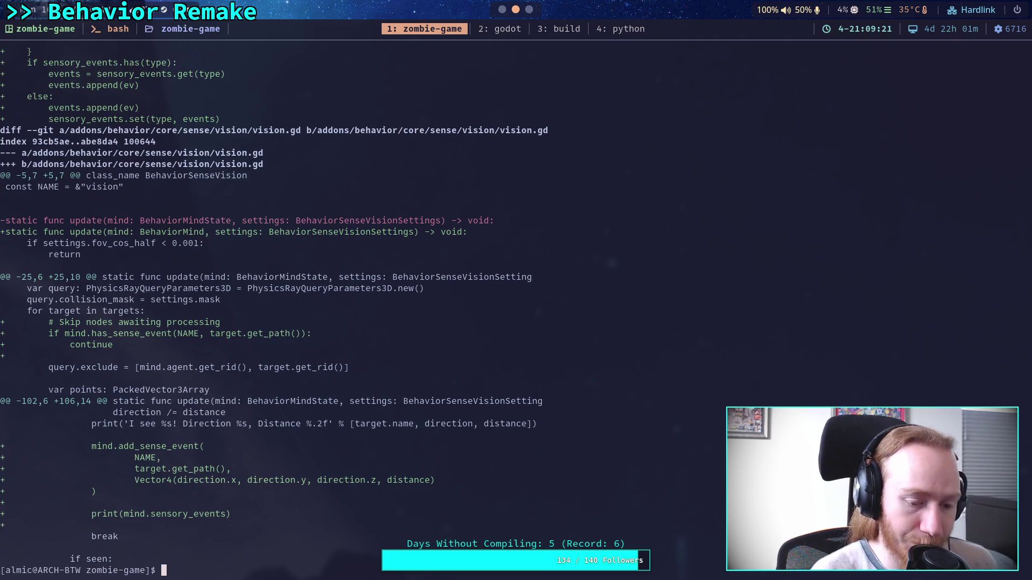
{"action": "type", "text": "git status"}
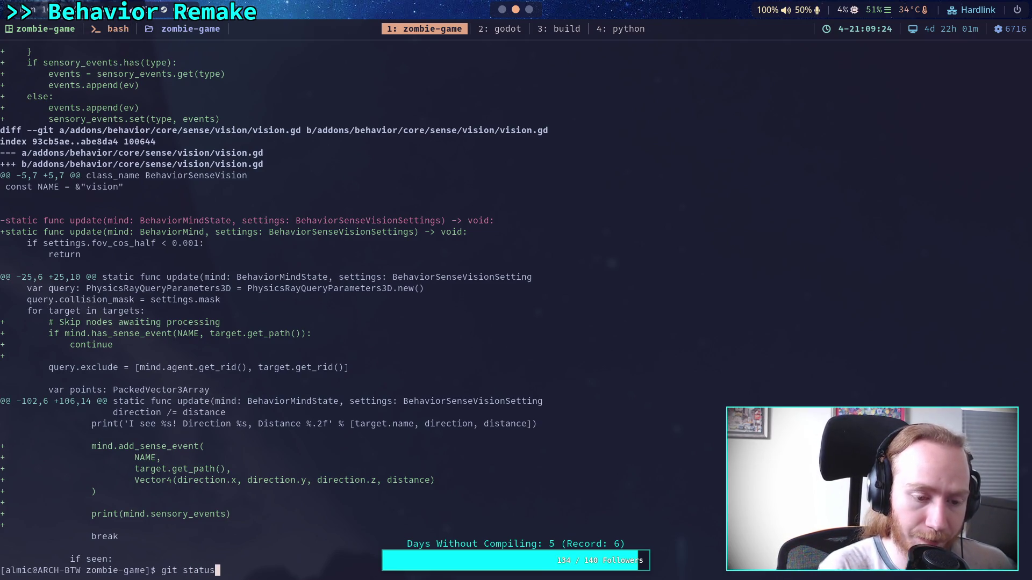
- Check git status, then run git diff to see the unstaged changes
{"action": "key", "text": "Return"}
{"action": "type", "text": "git add"}
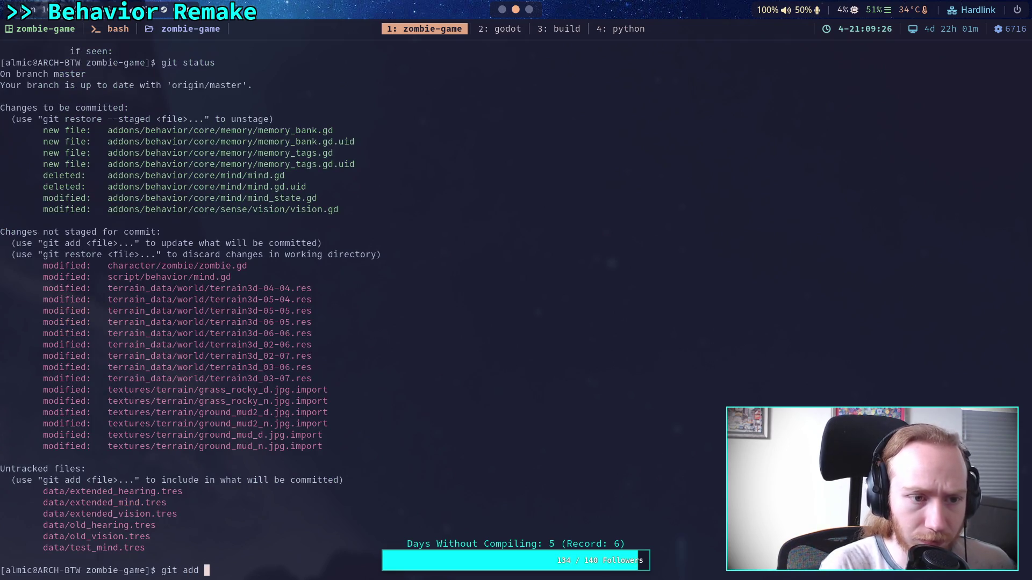
{"action": "key", "text": "BackSpace"}
{"action": "key", "text": "BackSpace"}
{"action": "key", "text": "BackSpace"}
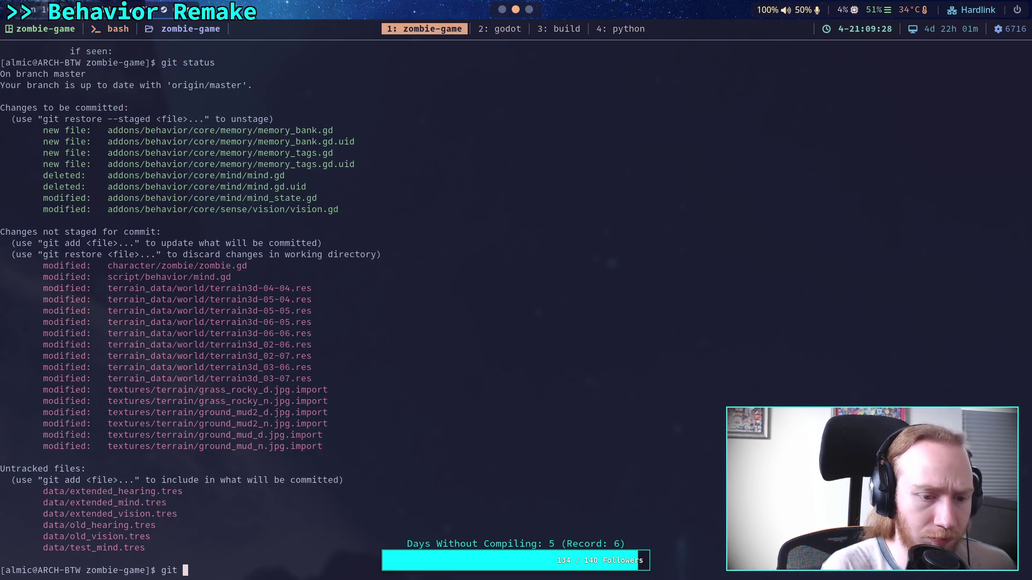
{"action": "type", "text": "idf"}
{"action": "key", "text": "BackSpace"}
{"action": "key", "text": "BackSpace"}
{"action": "key", "text": "BackSpace"}
{"action": "type", "text": "diff"}
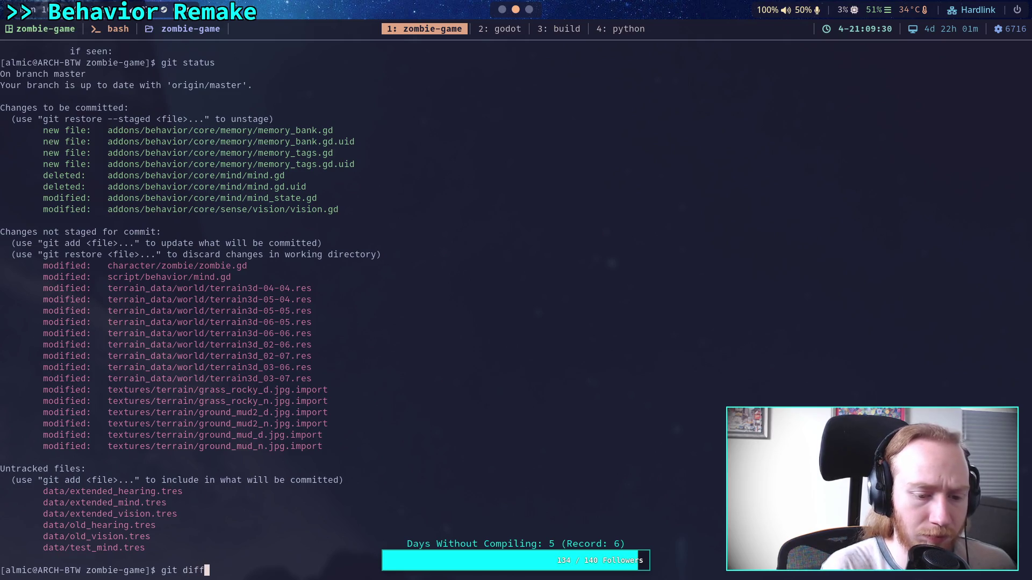
{"action": "key", "text": "Return"}
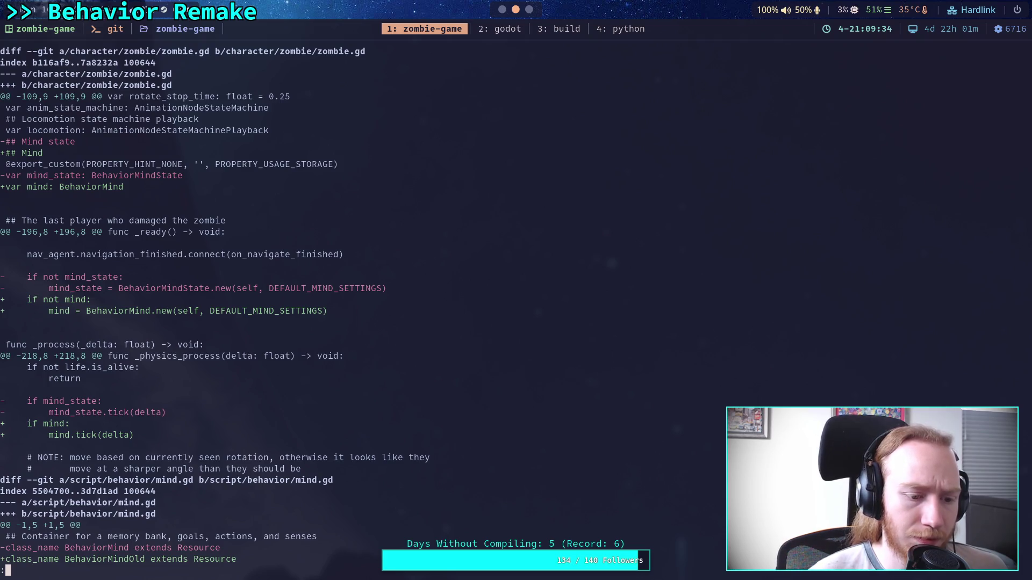
- Stage character/zombie/zombie.gd, correcting the mistyped path
{"action": "type", "text": "qgit add "}
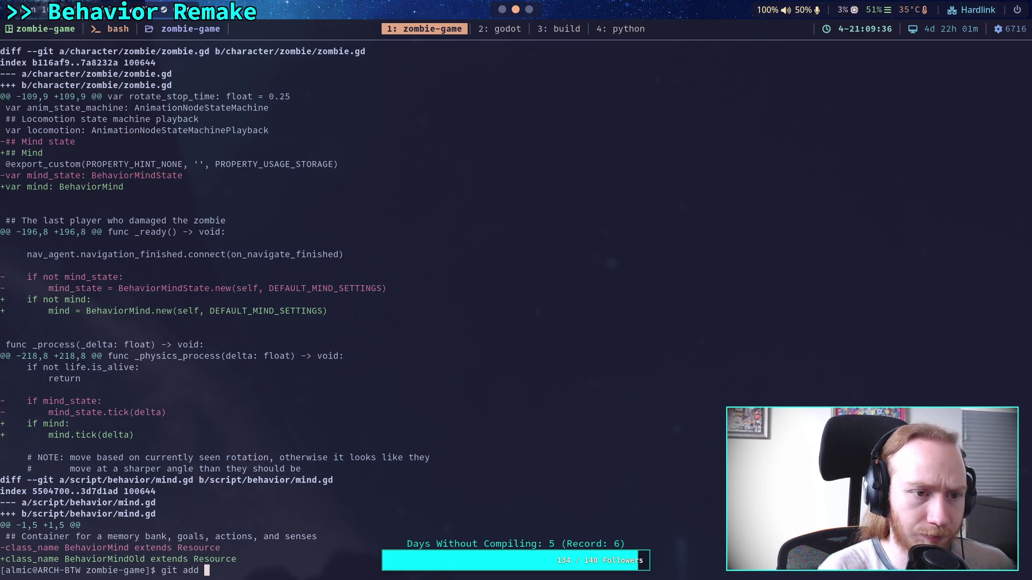
{"action": "type", "text": "character/za"}
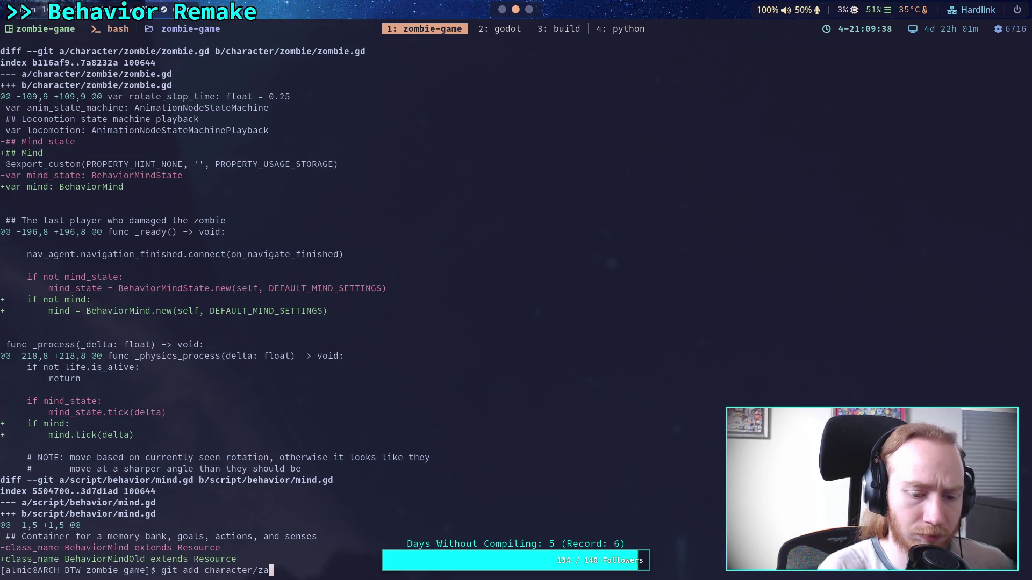
{"action": "key", "text": "BackSpace"}
{"action": "type", "text": "ombie/zombie."}
{"action": "key", "text": "Return"}
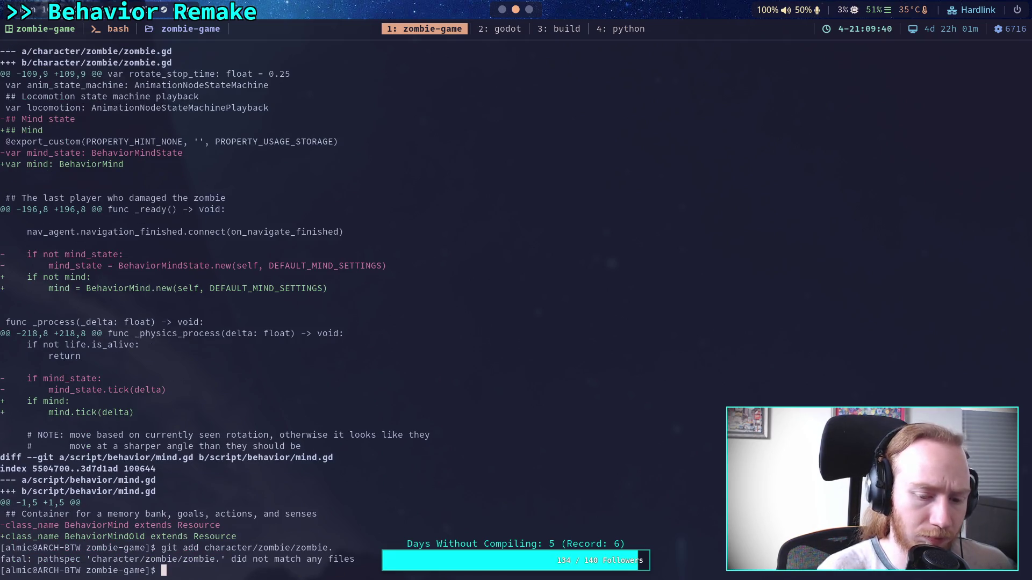
{"action": "key", "text": "Up"}
{"action": "type", "text": "g"}
{"action": "type", "text": "dd character/zombie/zombie.g"}
{"action": "key", "text": "Return"}
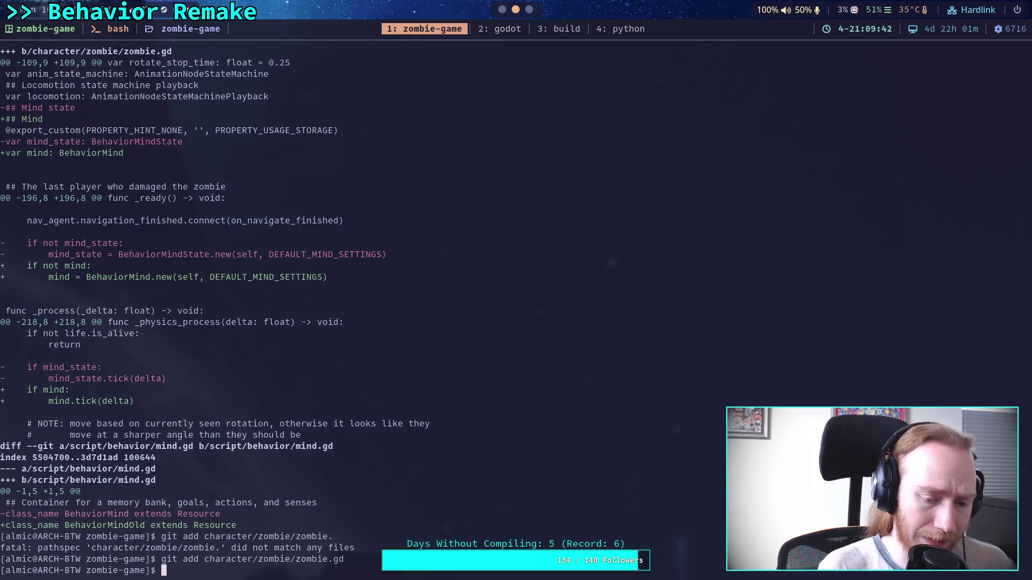
- Stage script/behavior/mind.gd and show the remaining unstaged diff
{"action": "type", "text": "git "}
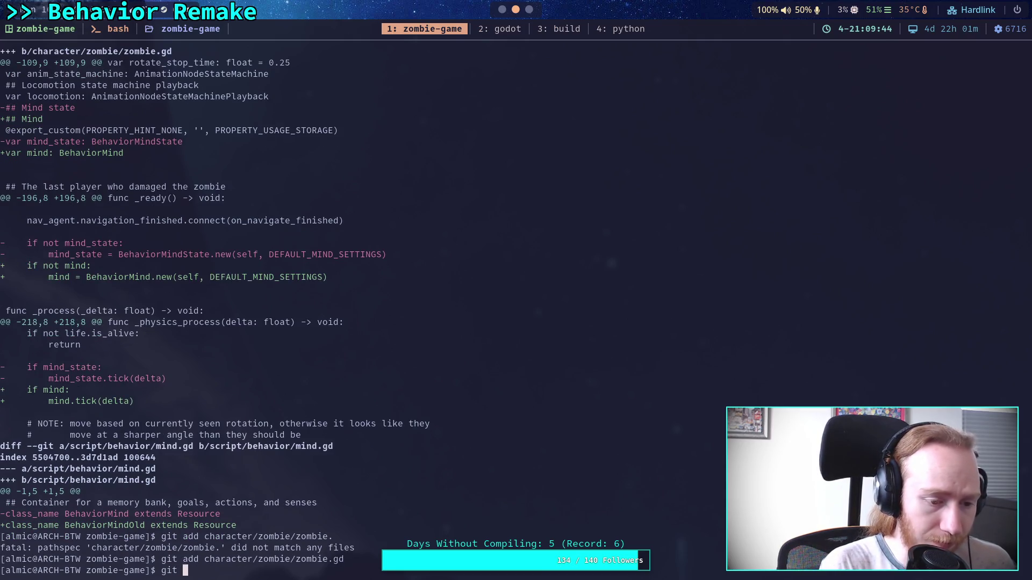
{"action": "type", "text": "add scr"}
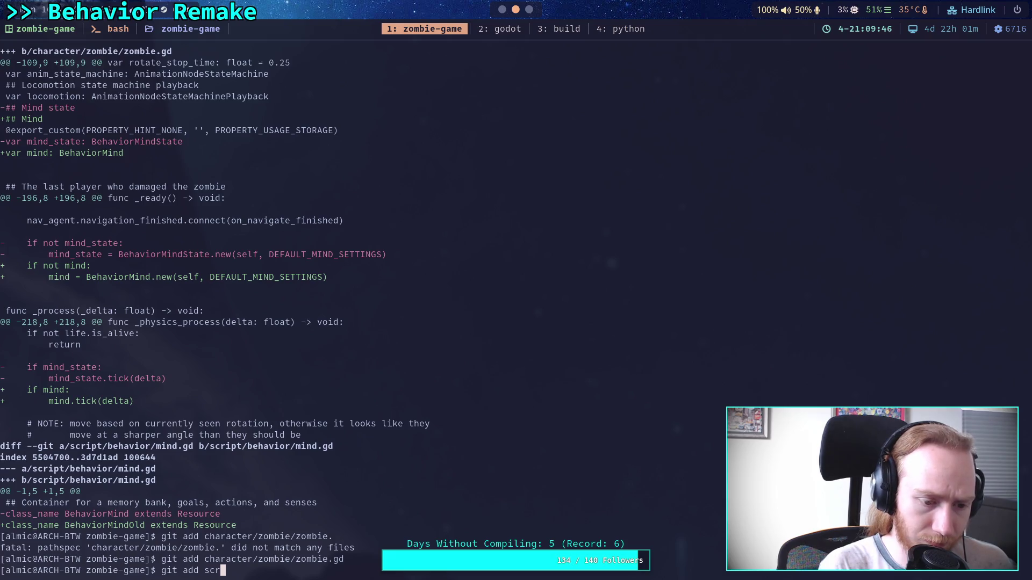
{"action": "type", "text": "ipt/behavior/"}
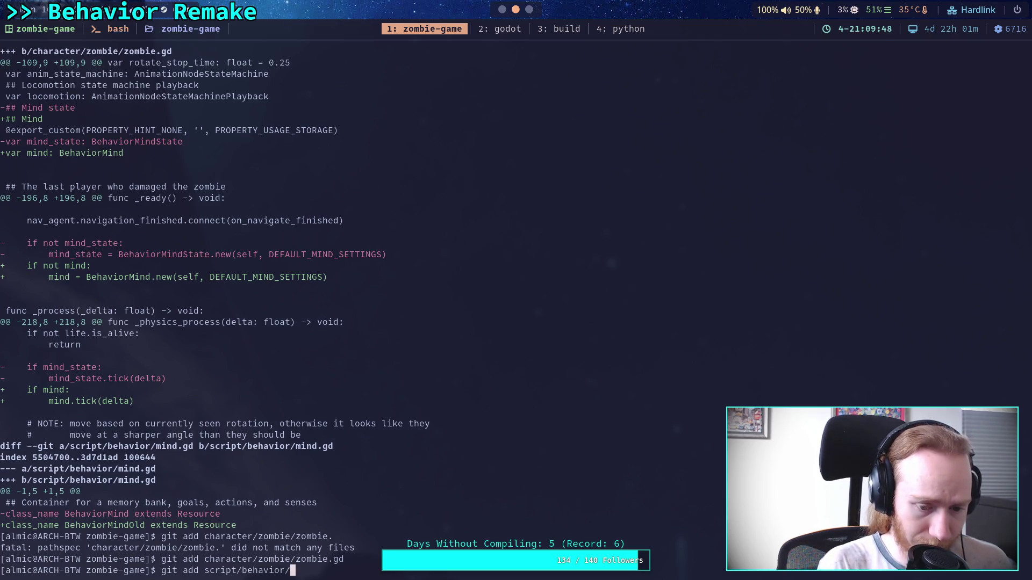
{"action": "type", "text": "mi"}
{"action": "key", "text": "Tab"}
{"action": "key", "text": "Return"}
{"action": "type", "text": "git "}
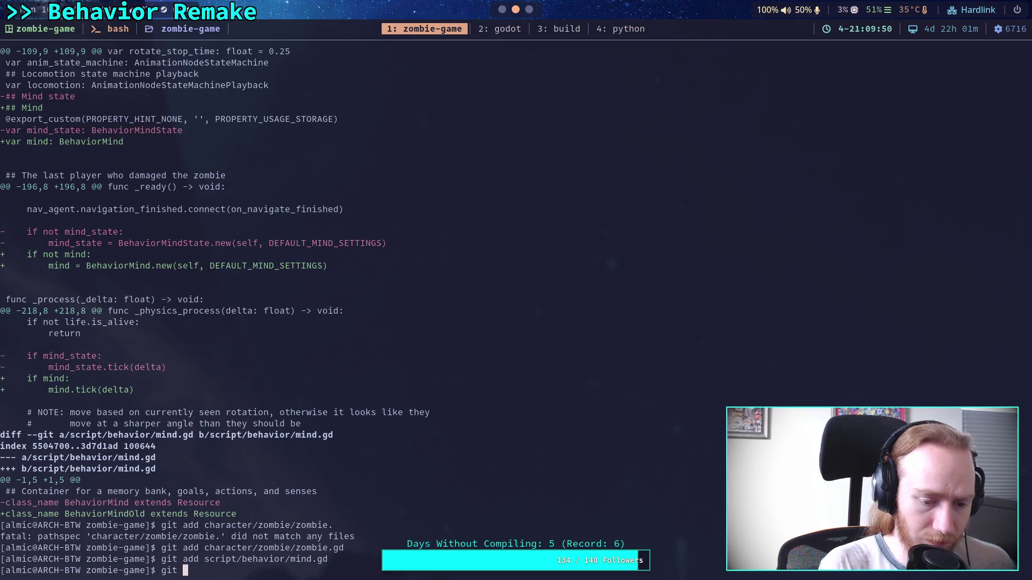
{"action": "type", "text": "diff"}
{"action": "key", "text": "Return"}
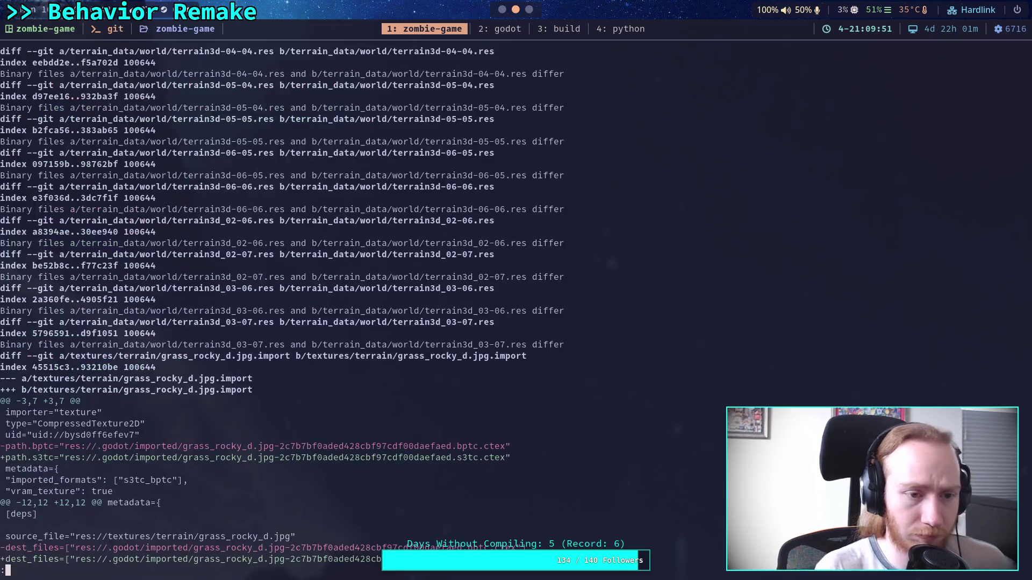
- Scroll the remaining terrain diff, quit, and run git status showing ten staged changes
{"action": "scroll", "coordinate": [282, 305], "scroll_direction": "down", "scroll_amount": 5}
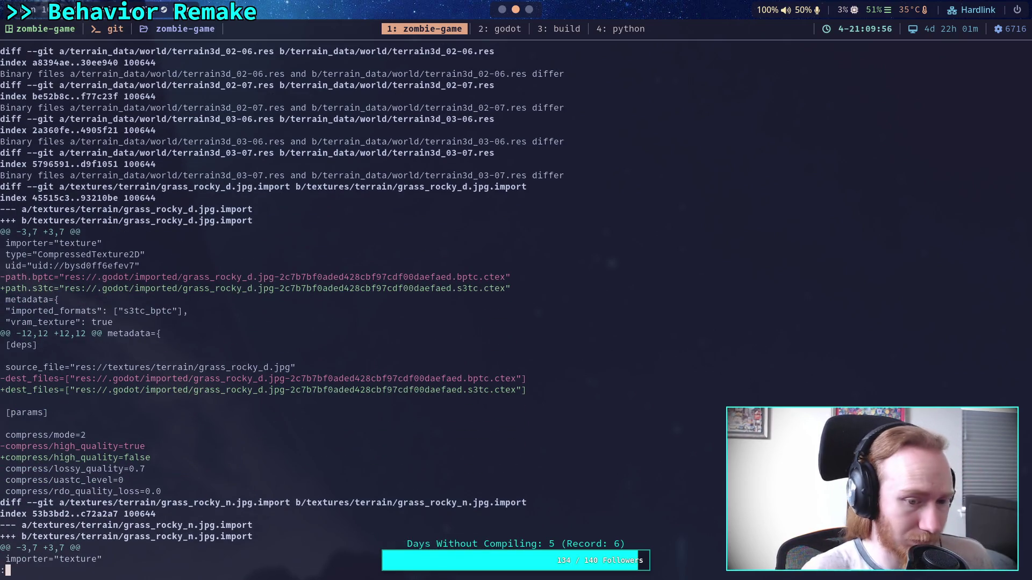
{"action": "scroll", "coordinate": [282, 306], "scroll_direction": "down", "scroll_amount": 3}
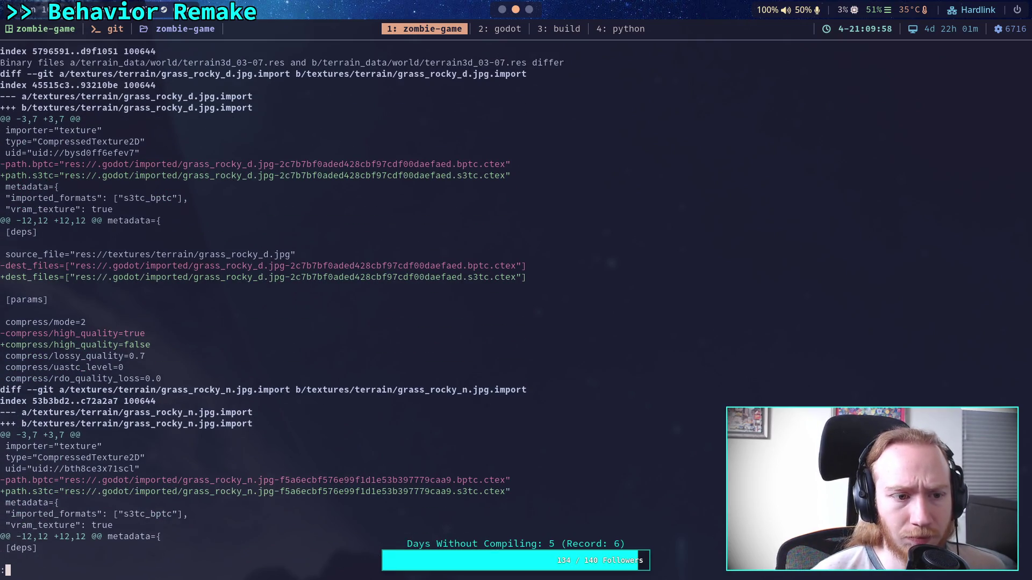
{"action": "scroll", "coordinate": [282, 305], "scroll_direction": "down", "scroll_amount": 3}
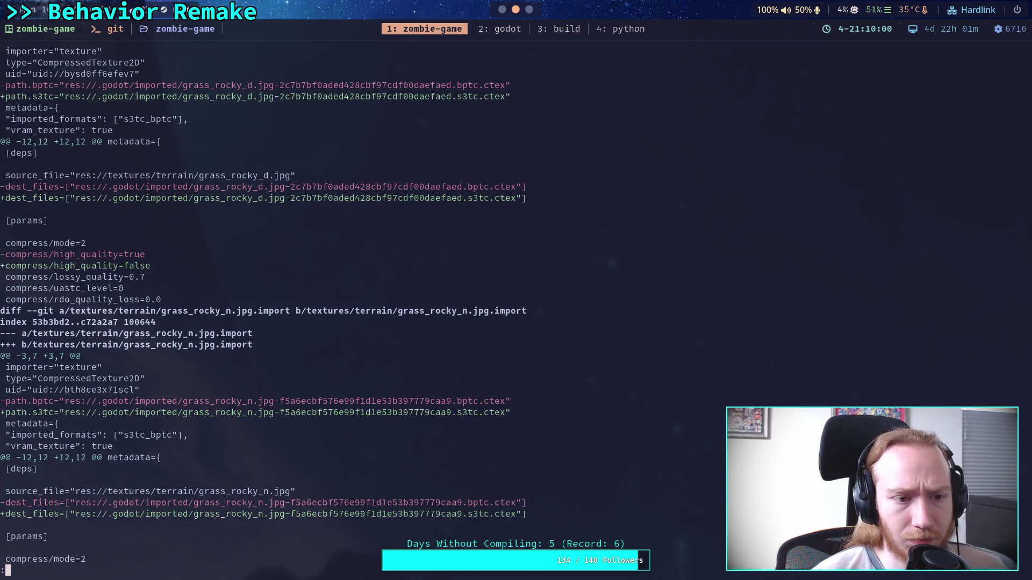
{"action": "scroll", "coordinate": [282, 306], "scroll_direction": "down", "scroll_amount": 4}
{"action": "scroll", "coordinate": [282, 306], "scroll_direction": "down", "scroll_amount": 10}
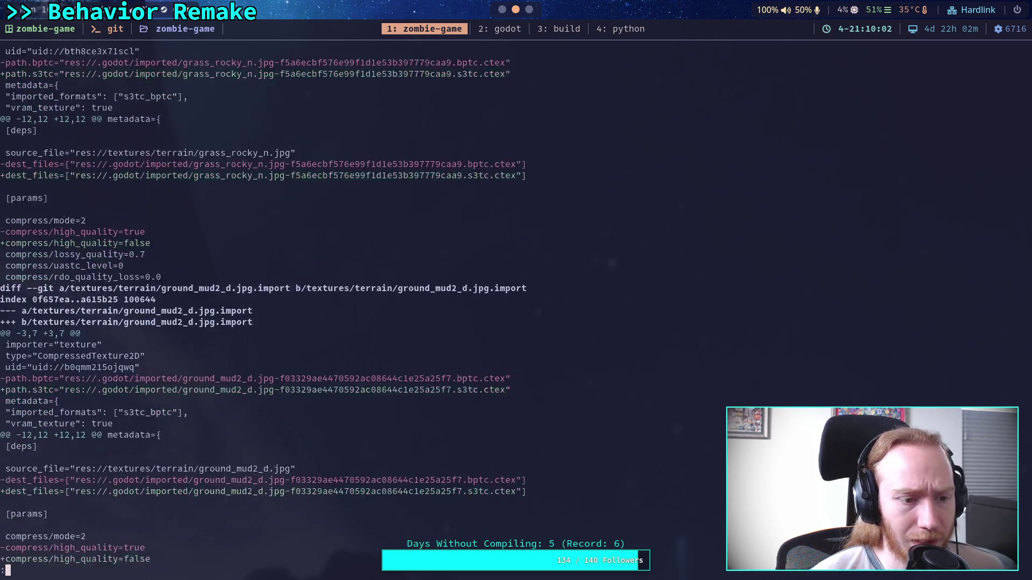
{"action": "scroll", "coordinate": [282, 305], "scroll_direction": "down", "scroll_amount": 1}
{"action": "type", "text": "qgit statu"}
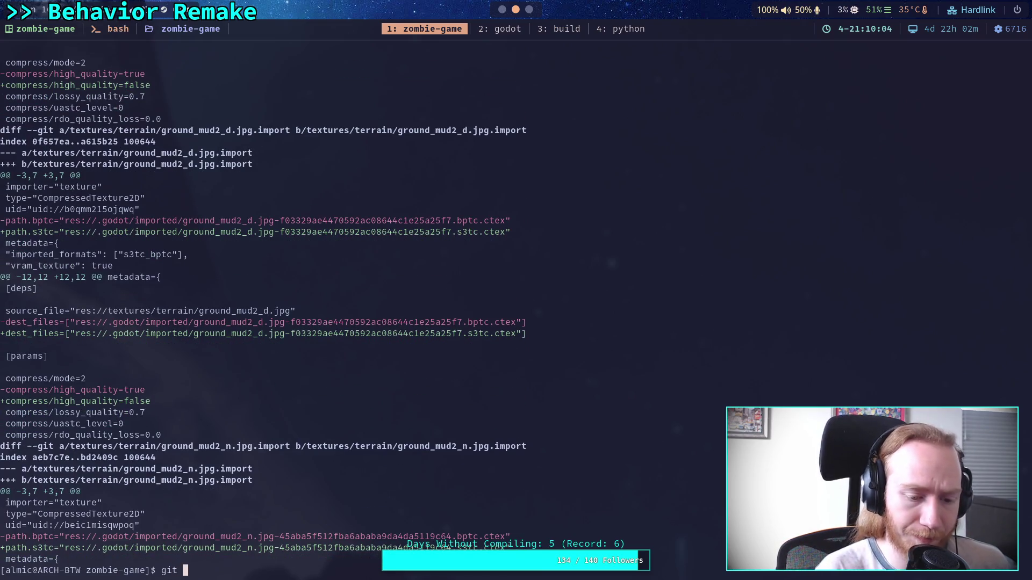
{"action": "type", "text": "s"}
{"action": "key", "text": "Return"}
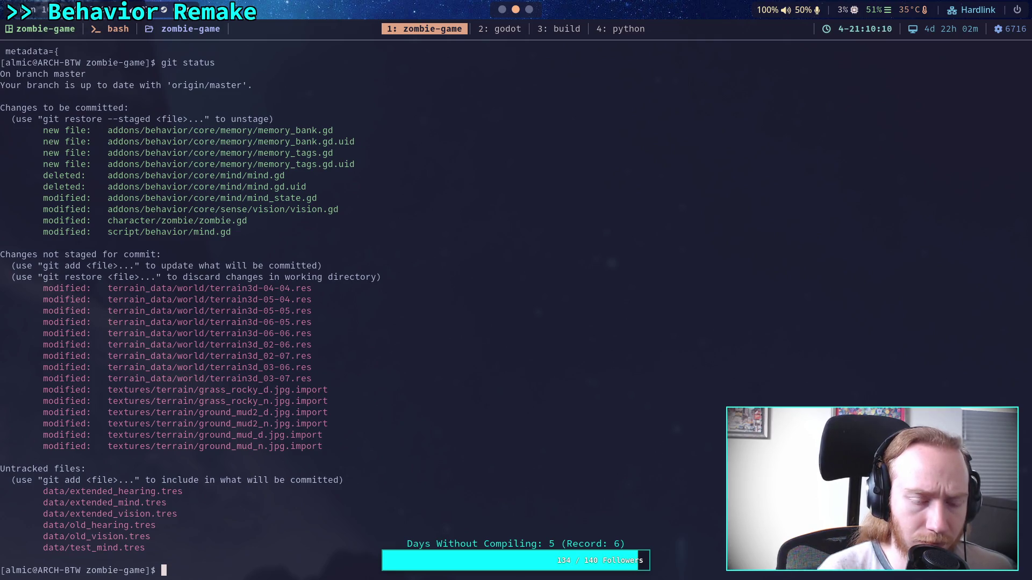
- Run git diff --staged and read the mind, memory, vision and zombie changes to the end
{"action": "type", "text": "git di"}
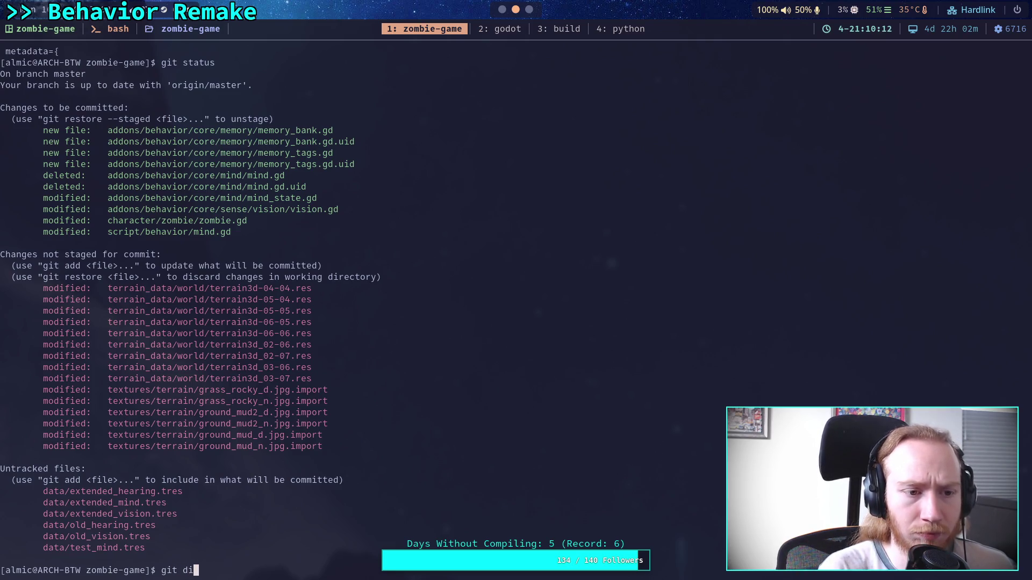
{"action": "type", "text": "ff --staged"}
{"action": "key", "text": "Return"}
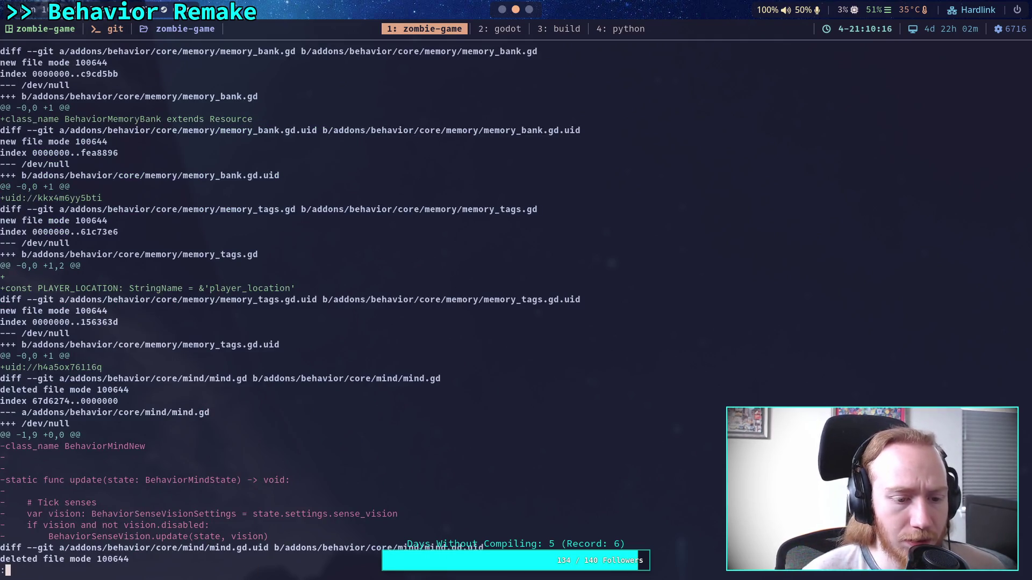
{"action": "key", "text": "space"}
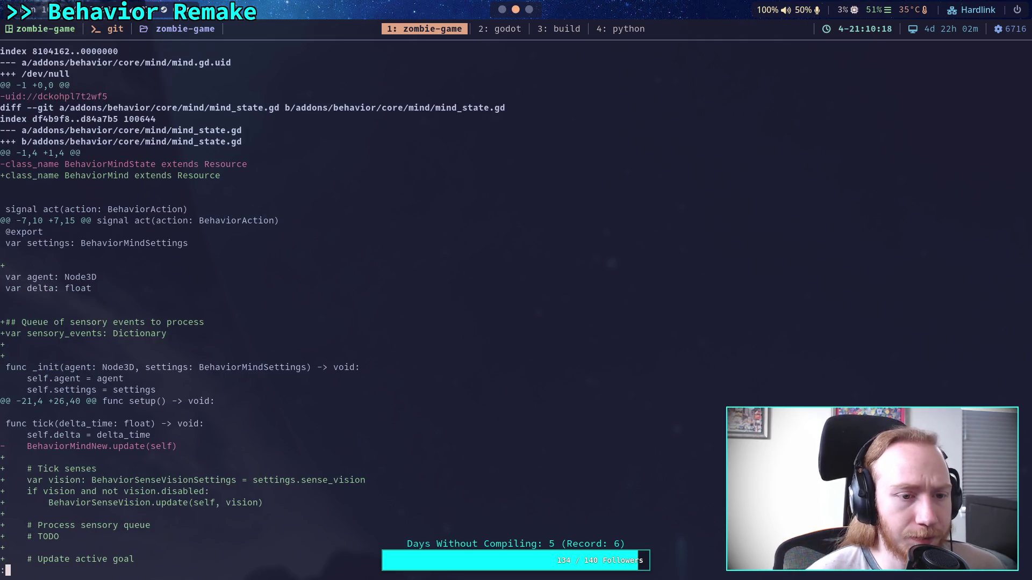
{"action": "scroll", "coordinate": [253, 305], "scroll_direction": "down", "scroll_amount": 7}
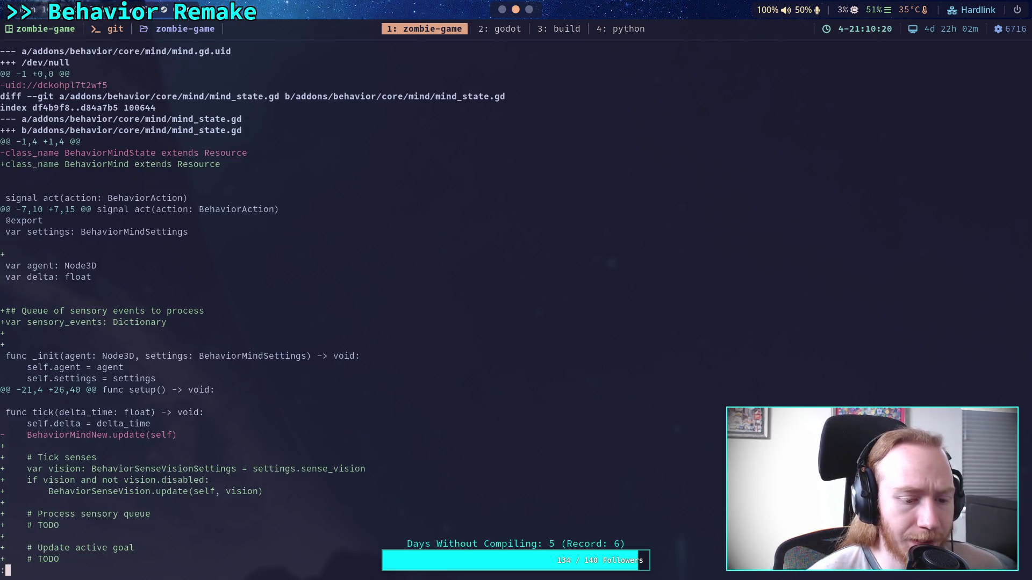
{"action": "scroll", "coordinate": [252, 305], "scroll_direction": "down", "scroll_amount": 2}
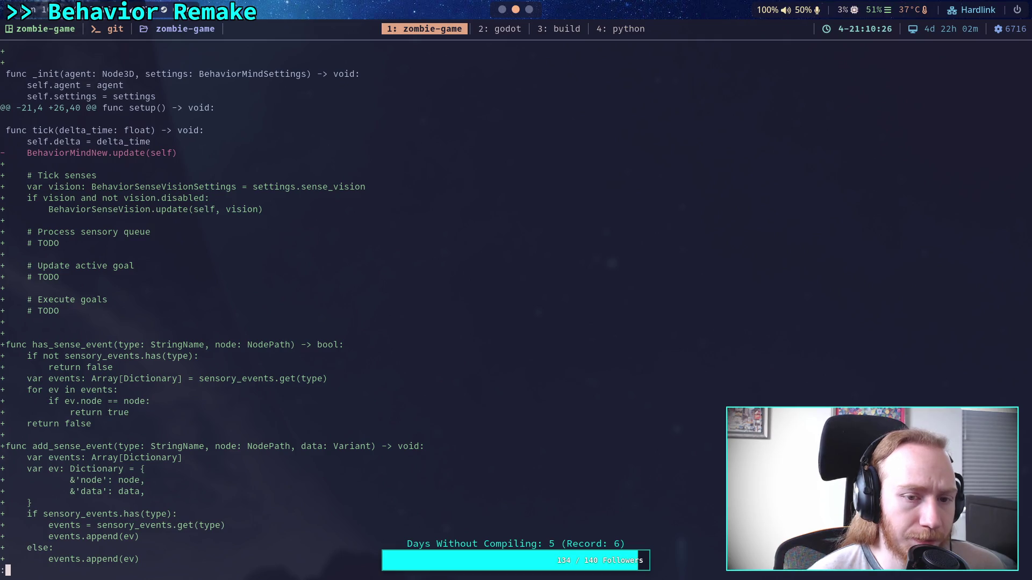
{"action": "scroll", "coordinate": [252, 305], "scroll_direction": "down", "scroll_amount": 2}
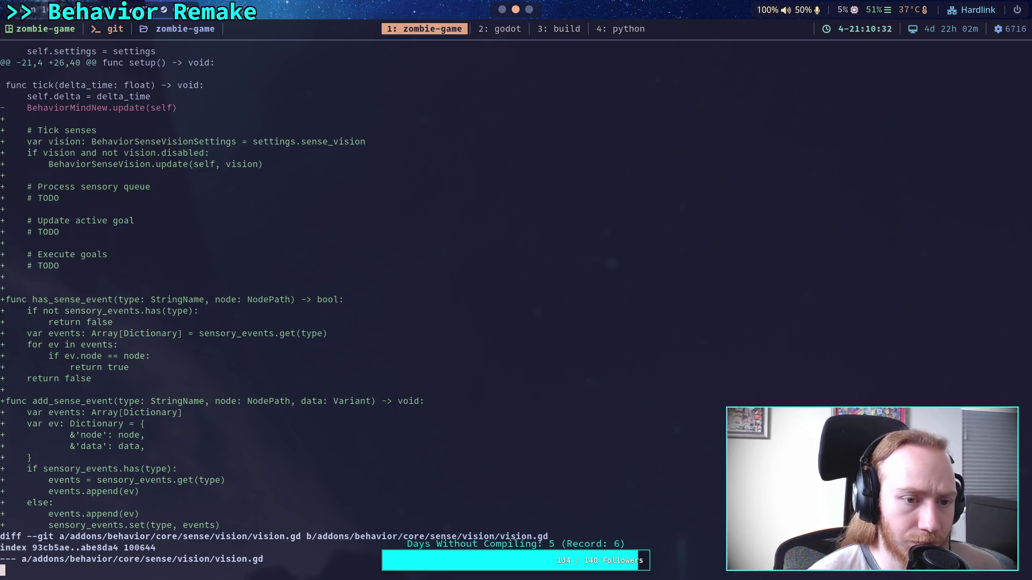
{"action": "scroll", "coordinate": [274, 306], "scroll_direction": "down", "scroll_amount": 4}
{"action": "scroll", "coordinate": [274, 306], "scroll_direction": "down", "scroll_amount": 5}
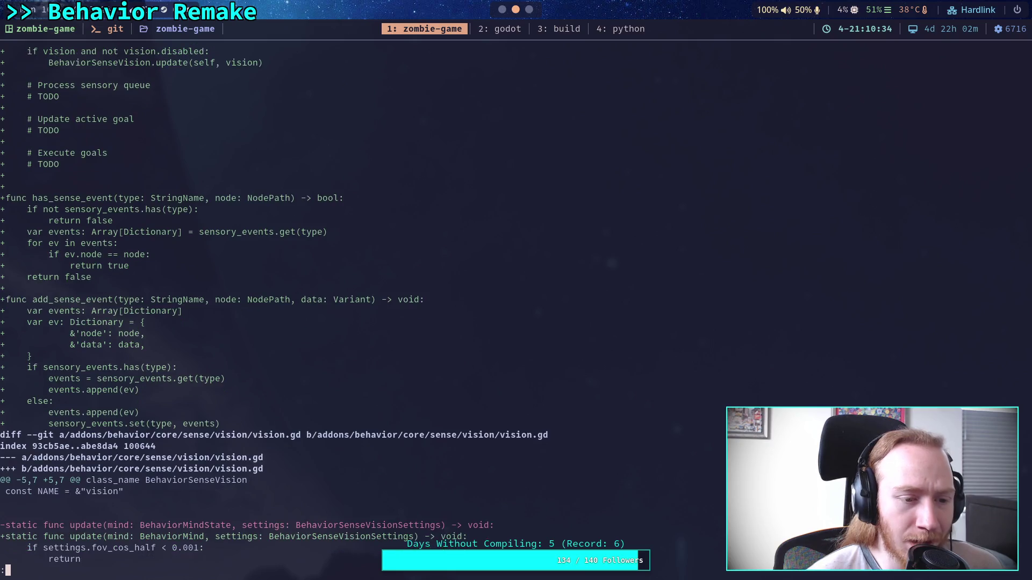
{"action": "scroll", "coordinate": [274, 305], "scroll_direction": "down", "scroll_amount": 1}
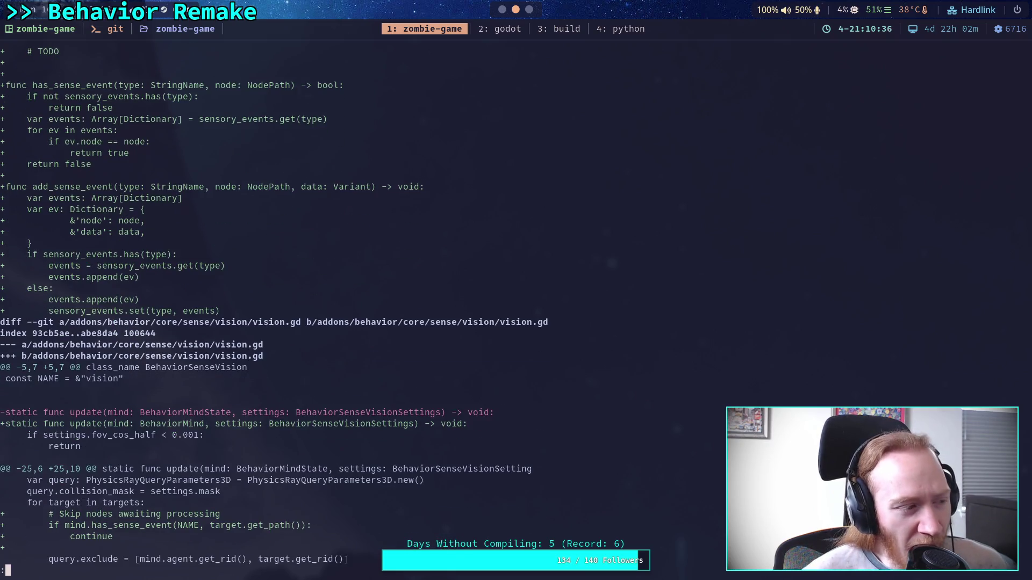
{"action": "scroll", "coordinate": [274, 305], "scroll_direction": "up", "scroll_amount": 7}
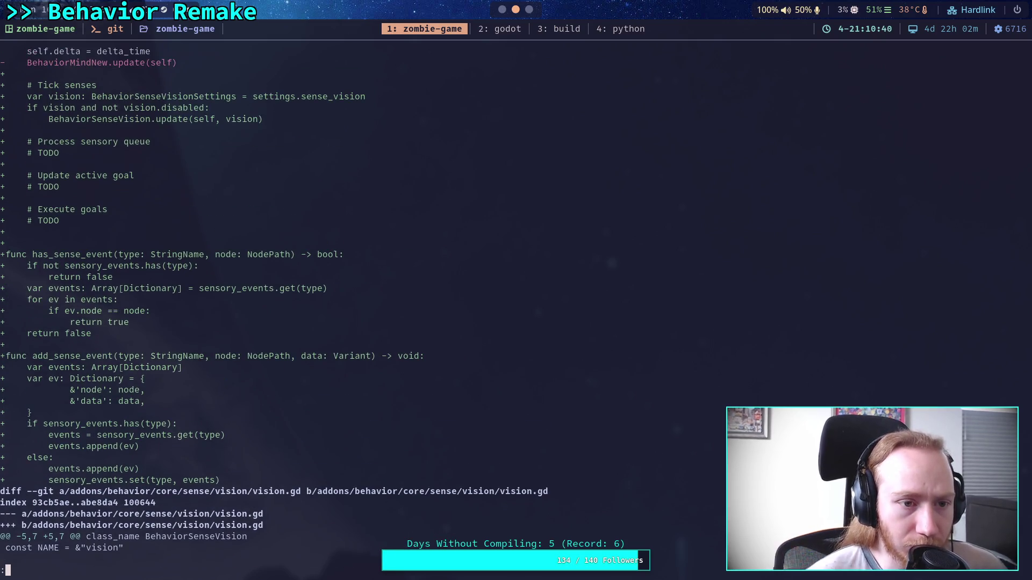
{"action": "scroll", "coordinate": [275, 305], "scroll_direction": "down", "scroll_amount": 2}
{"action": "scroll", "coordinate": [446, 288], "scroll_direction": "down", "scroll_amount": 7}
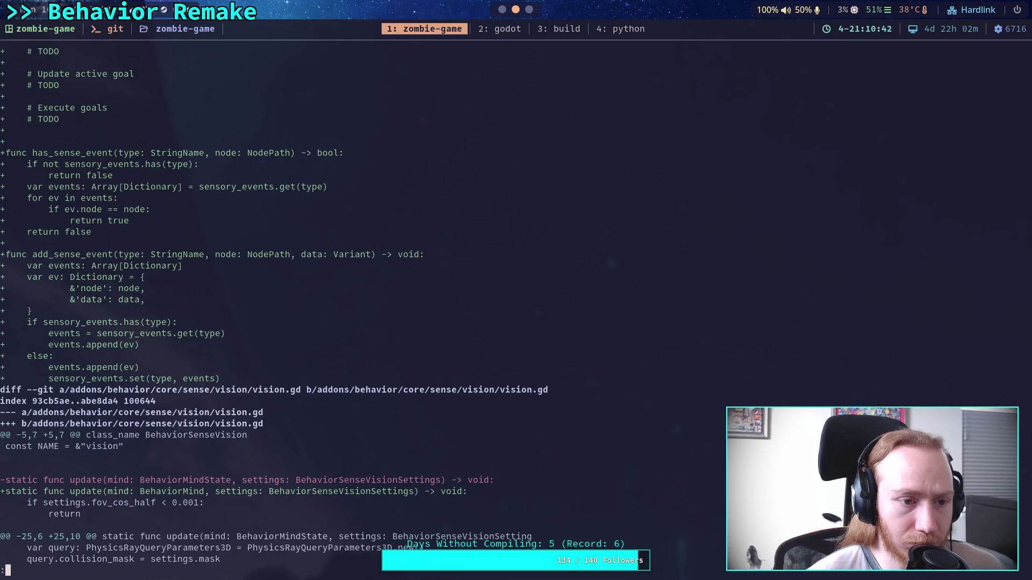
{"action": "scroll", "coordinate": [446, 288], "scroll_direction": "down", "scroll_amount": 11}
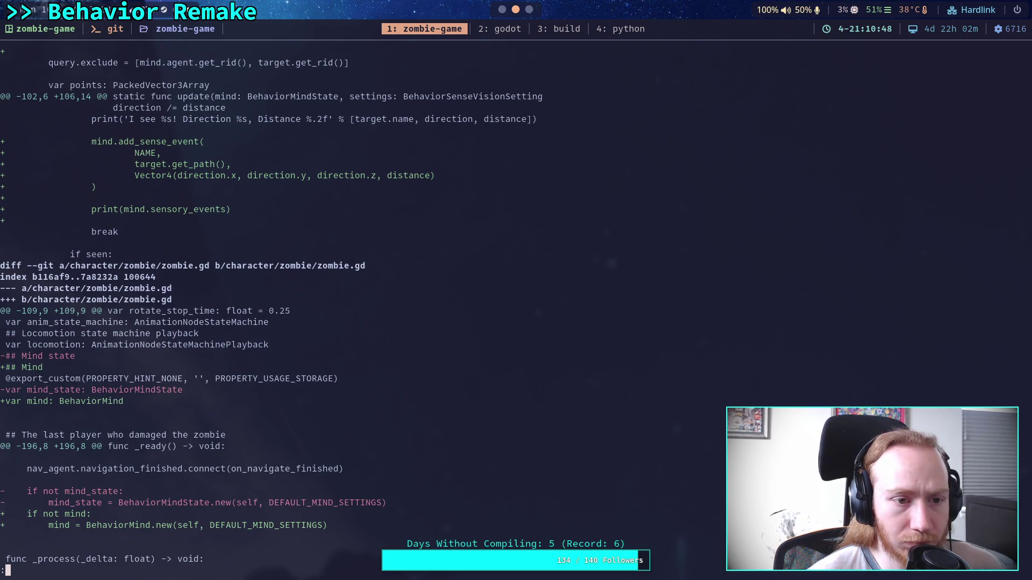
{"action": "scroll", "coordinate": [446, 288], "scroll_direction": "down", "scroll_amount": 7}
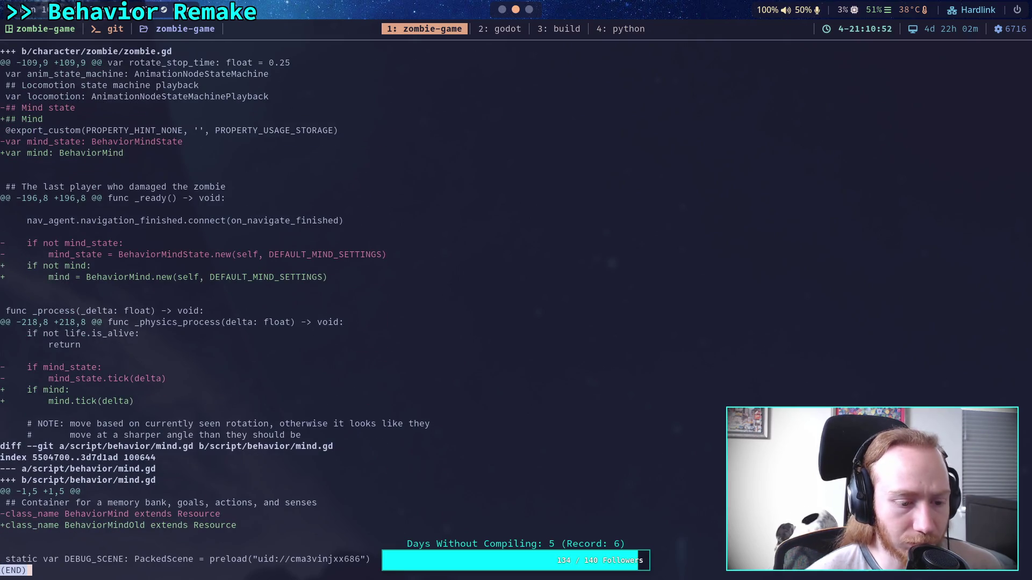
- Run git commit and write the summary 'Work on sensory queue, rename BehaviorMindState' in vim
{"action": "type", "text": "qgit commit"}
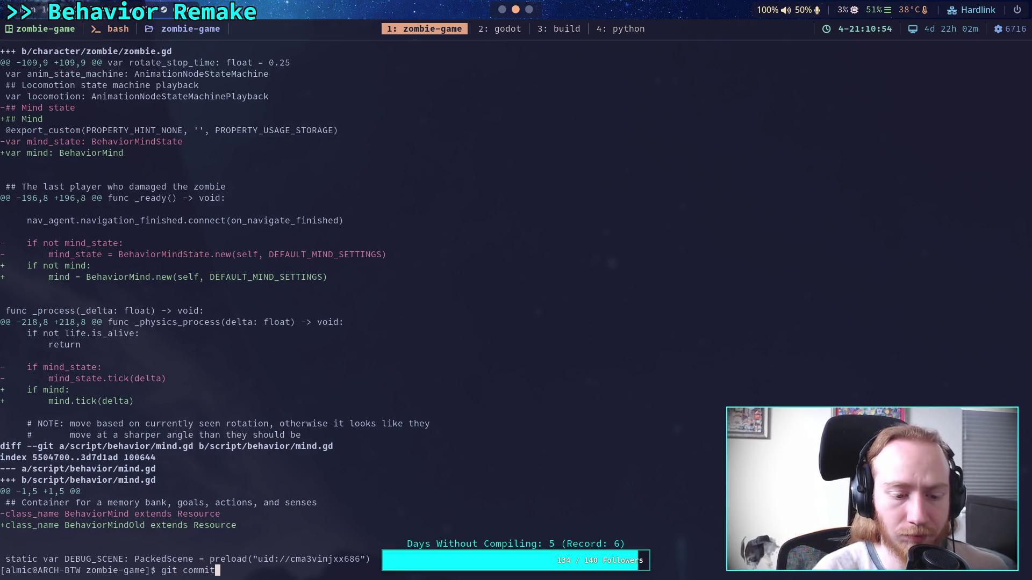
{"action": "key", "text": "Return"}
{"action": "type", "text": "O"}
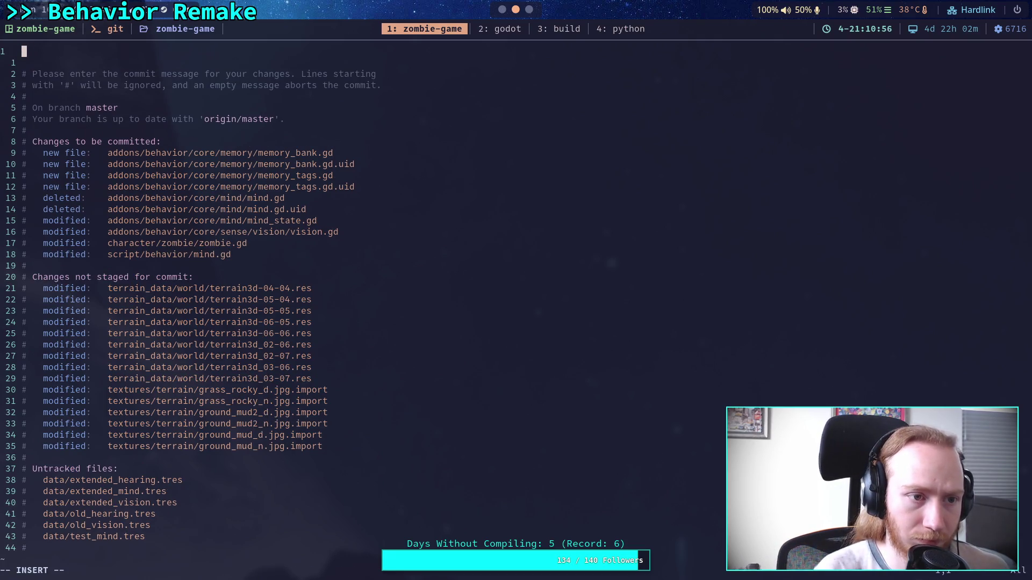
{"action": "type", "text": "Work on sen"}
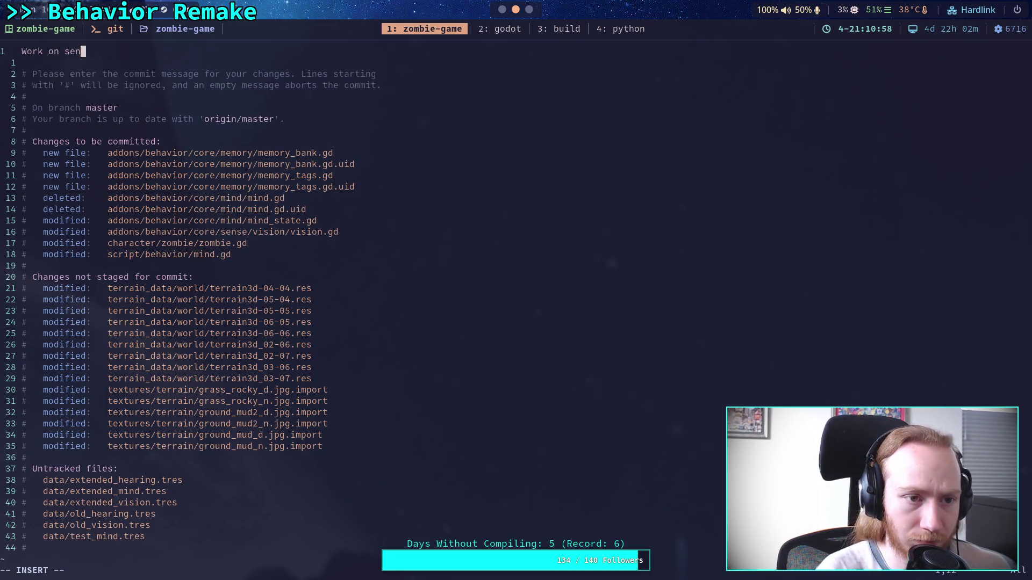
{"action": "type", "text": "sory queue"}
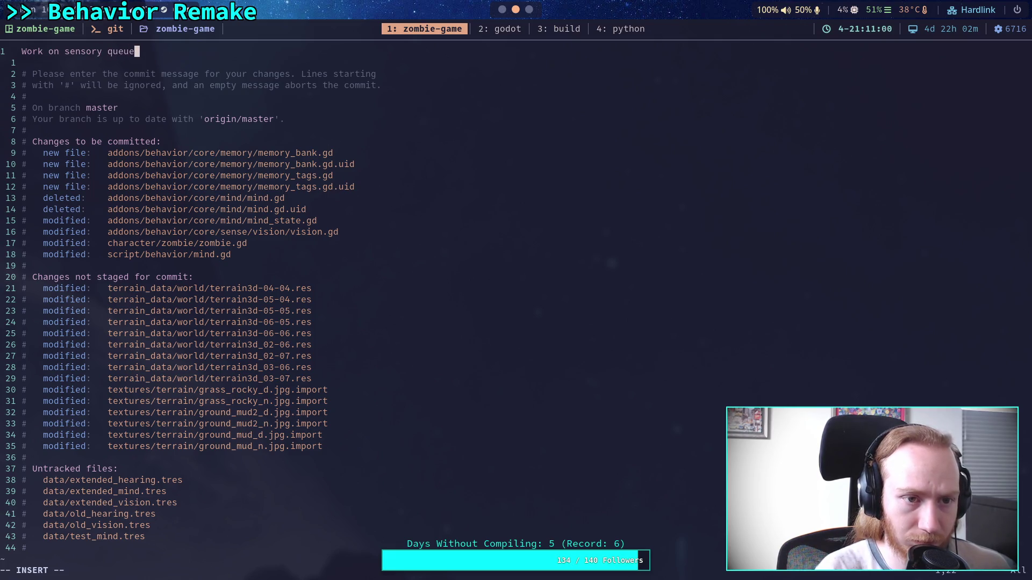
{"action": "type", "text": ", rename"}
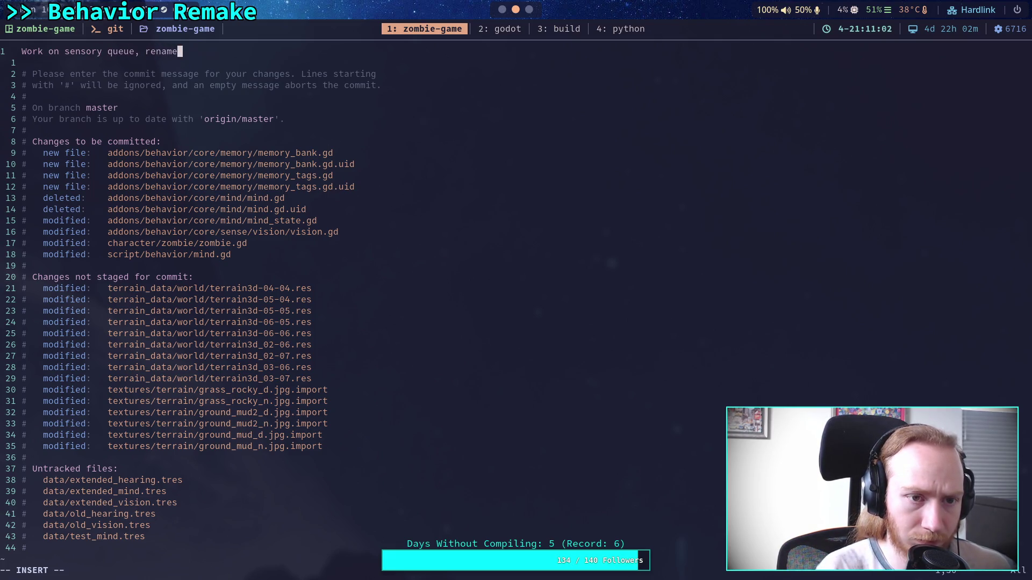
{"action": "type", "text": " to Bh"}
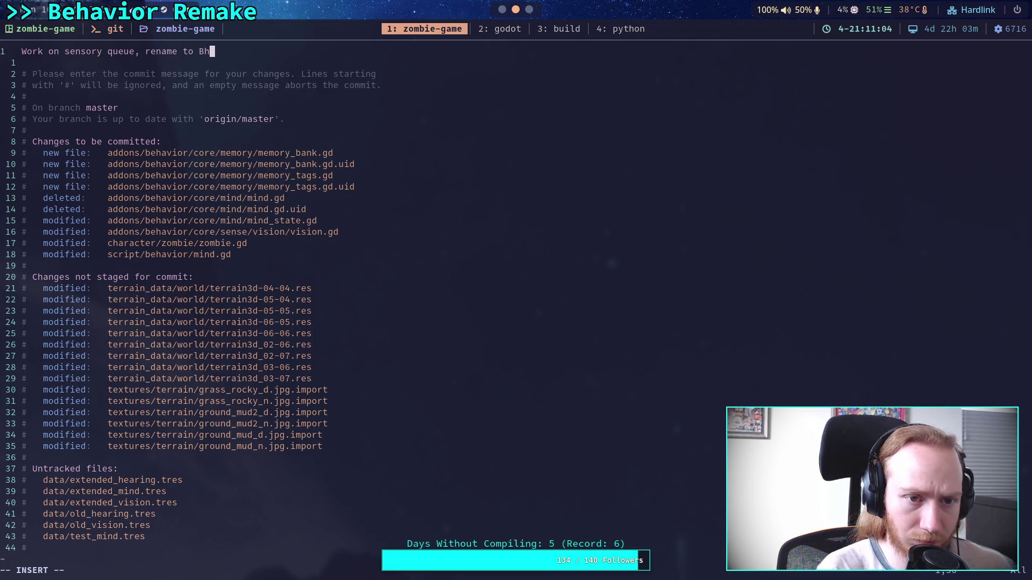
{"action": "key", "text": "BackSpace"}
{"action": "type", "text": "ehavio"}
{"action": "key", "text": "BackSpace"}
{"action": "key", "text": "BackSpace"}
{"action": "key", "text": "BackSpace"}
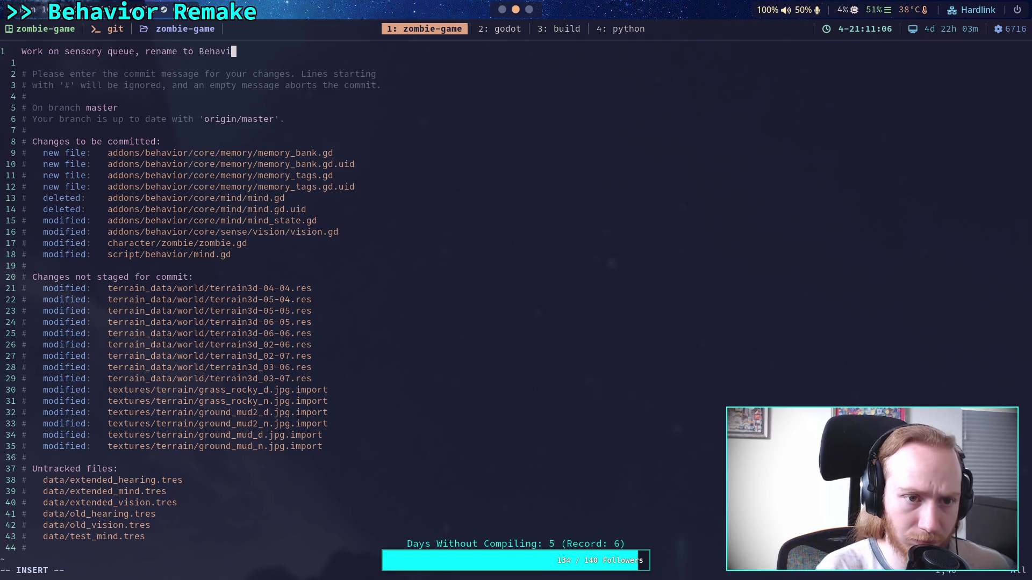
{"action": "key", "text": "BackSpace"}
{"action": "type", "text": "Behaivo"}
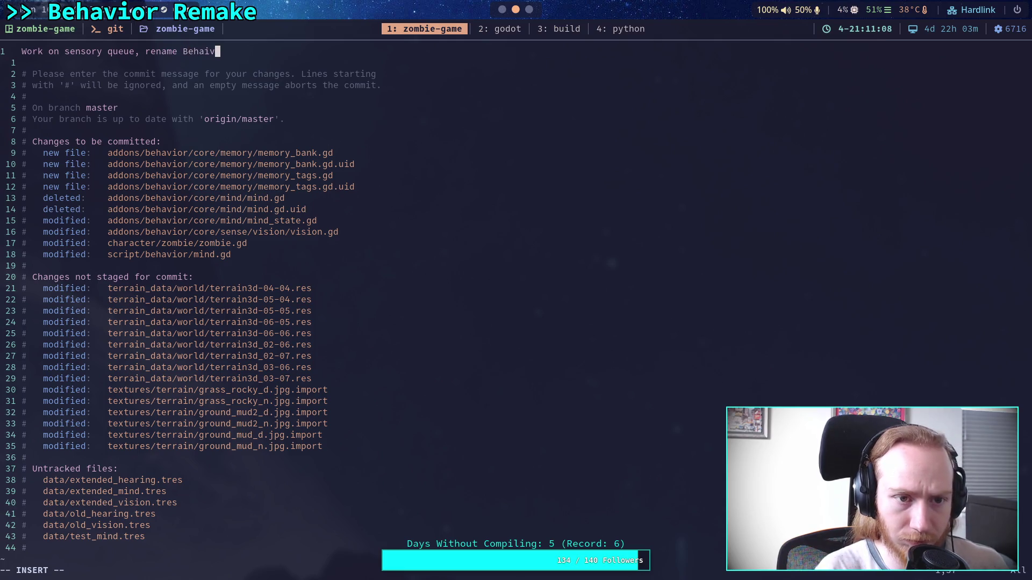
{"action": "key", "text": "BackSpace"}
{"action": "key", "text": "BackSpace"}
{"action": "key", "text": "BackSpace"}
{"action": "type", "text": "viorMe"}
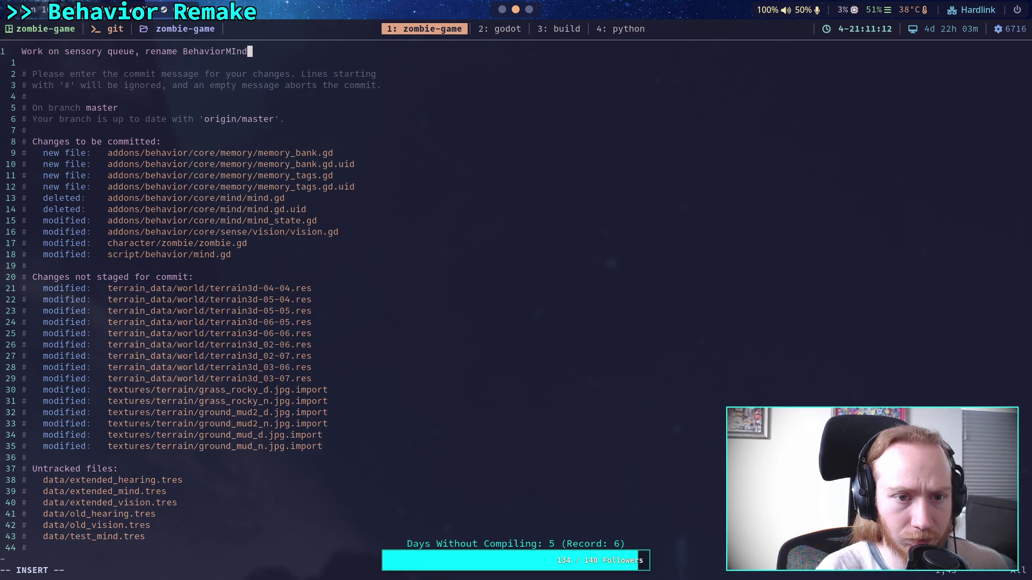
{"action": "key", "text": "BackSpace"}
{"action": "type", "text": "ind"}
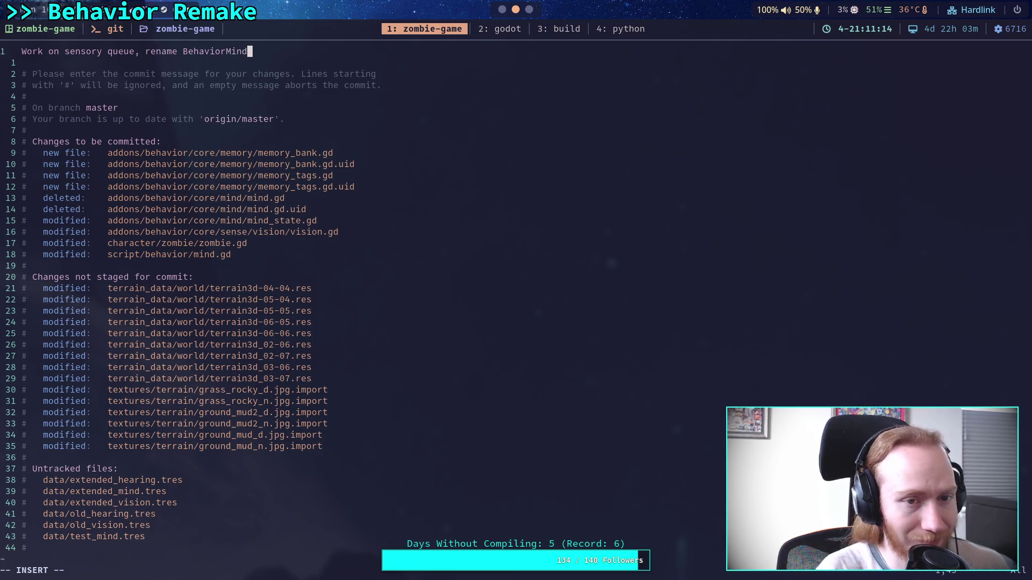
{"action": "type", "text": "State"}
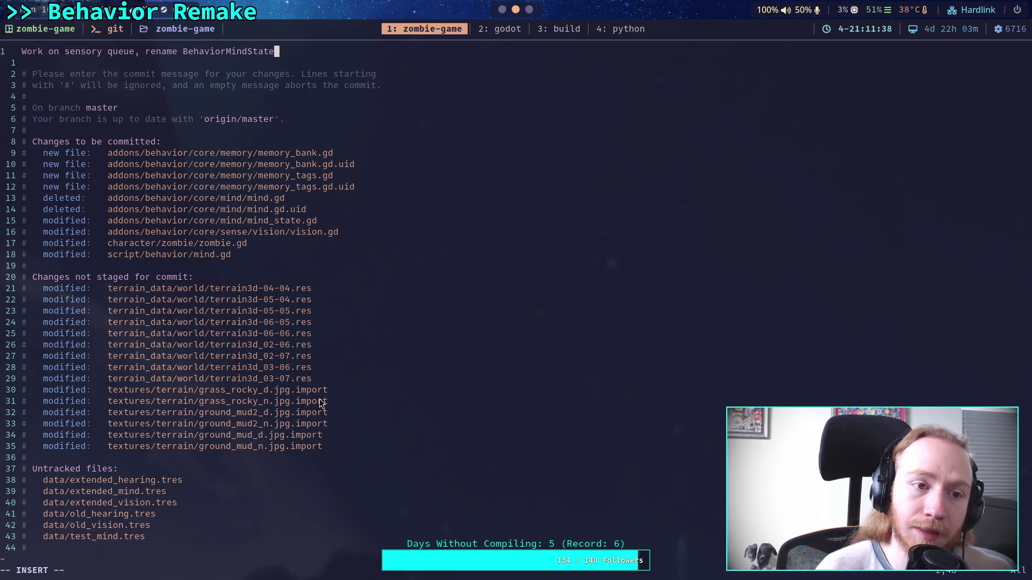
{"action": "key", "text": "Return"}
{"action": "key", "text": "Return"}
- Add a '-' bullet noting the initial memory class files were added
{"action": "type", "text": "-"}
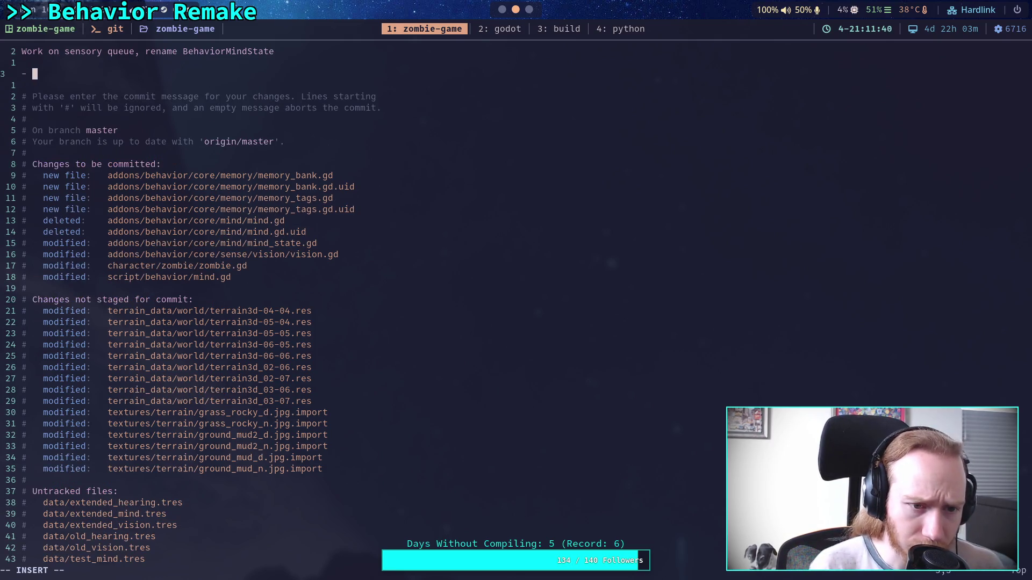
{"action": "type", "text": "Also add "}
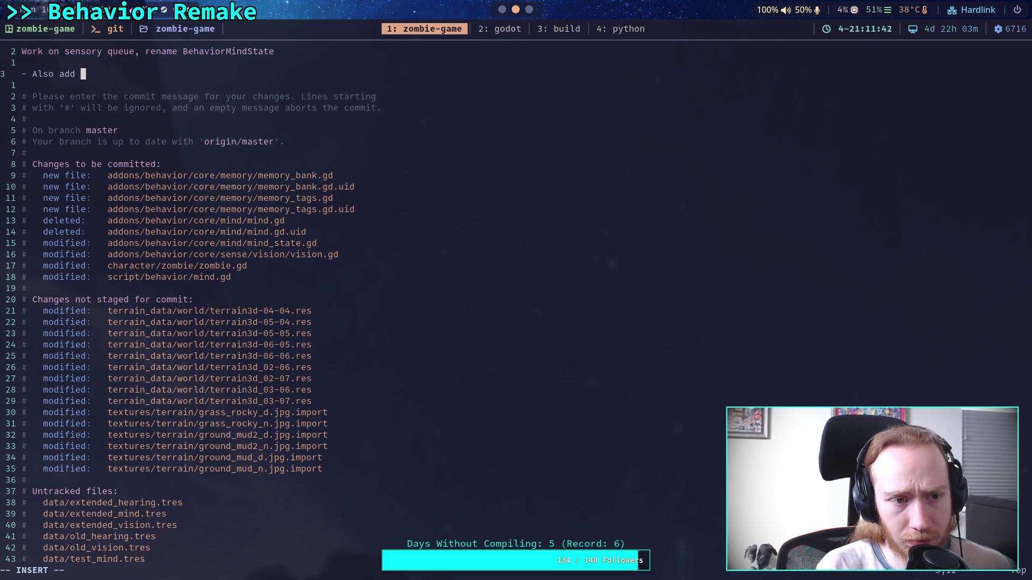
{"action": "type", "text": "initial memor"}
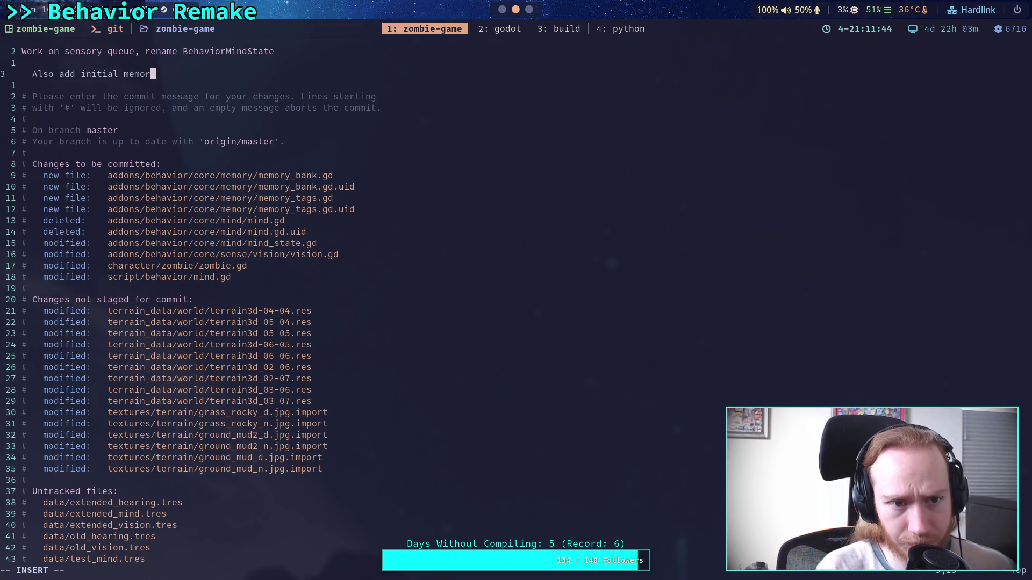
{"action": "type", "text": "and "}
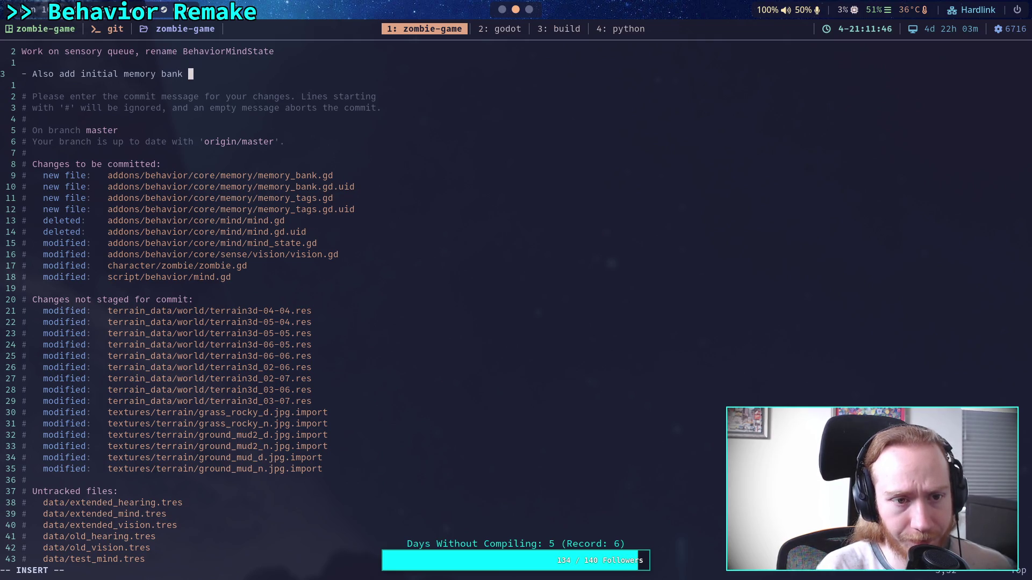
{"action": "type", "text": "clas"}
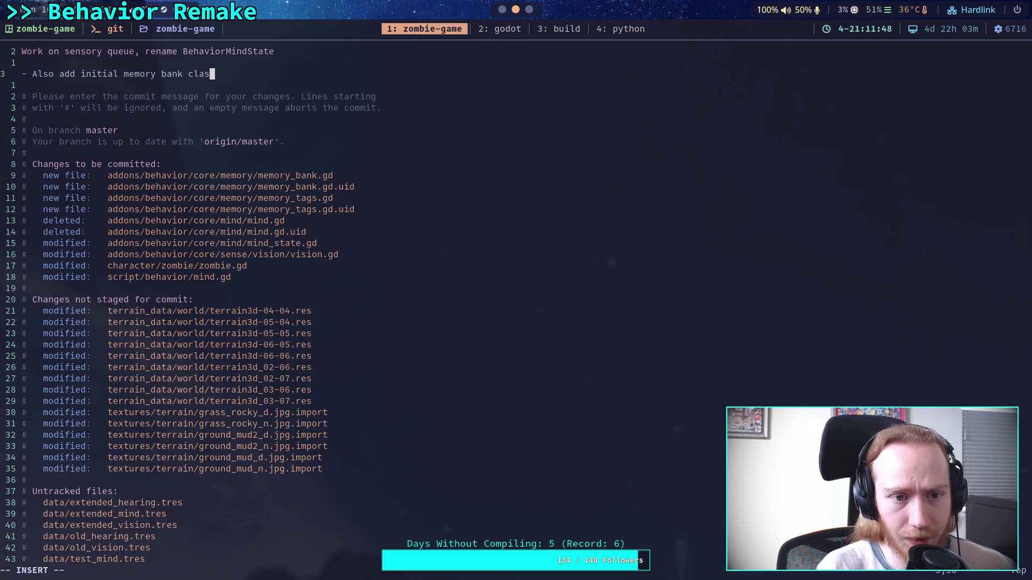
{"action": "key", "text": "BackSpace"}
{"action": "key", "text": "BackSpace"}
{"action": "key", "text": "BackSpace"}
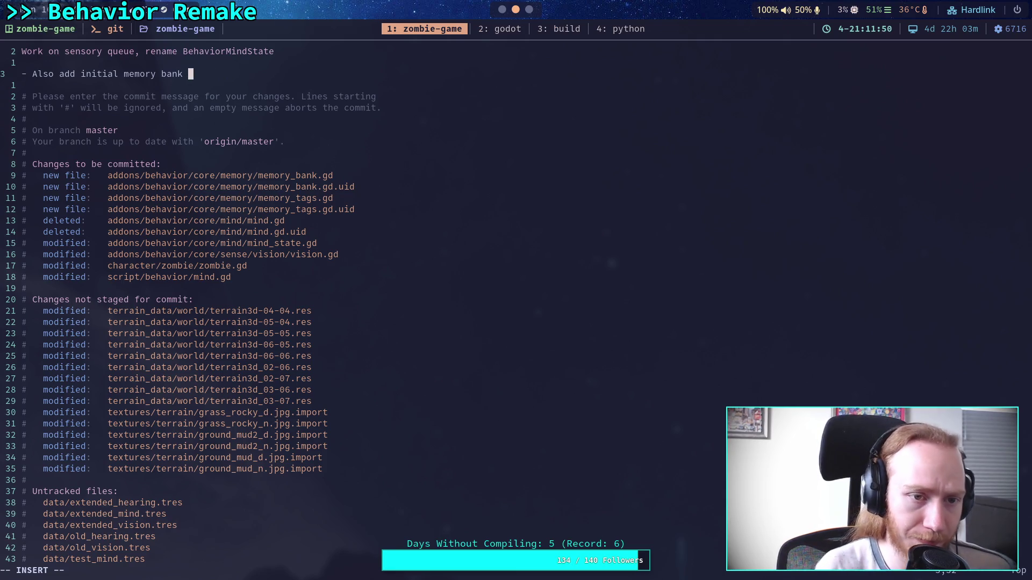
{"action": "key", "text": "BackSpace"}
{"action": "key", "text": "BackSpace"}
{"action": "key", "text": "BackSpace"}
{"action": "type", "text": "files"}
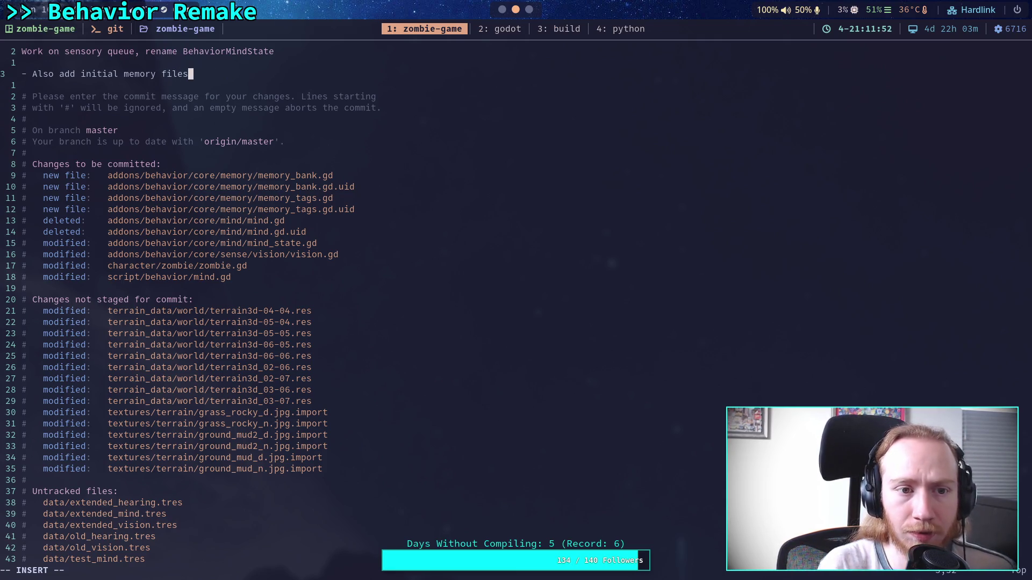
{"action": "key", "text": "Return"}
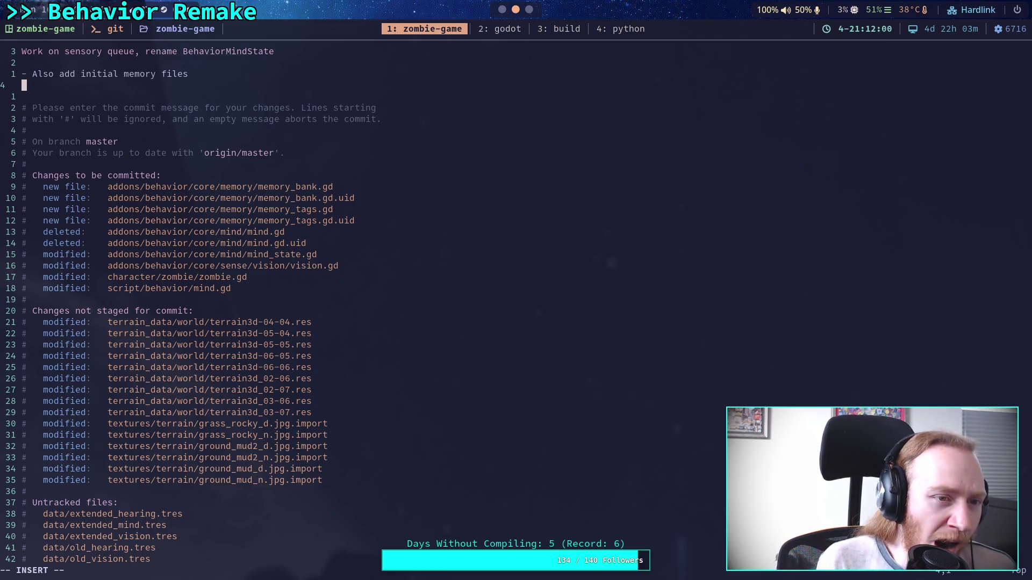
- Note the code moved from BehaviorMindNew into mind state, then save with :wq to complete the commit
{"action": "type", "text": "- Ma"}
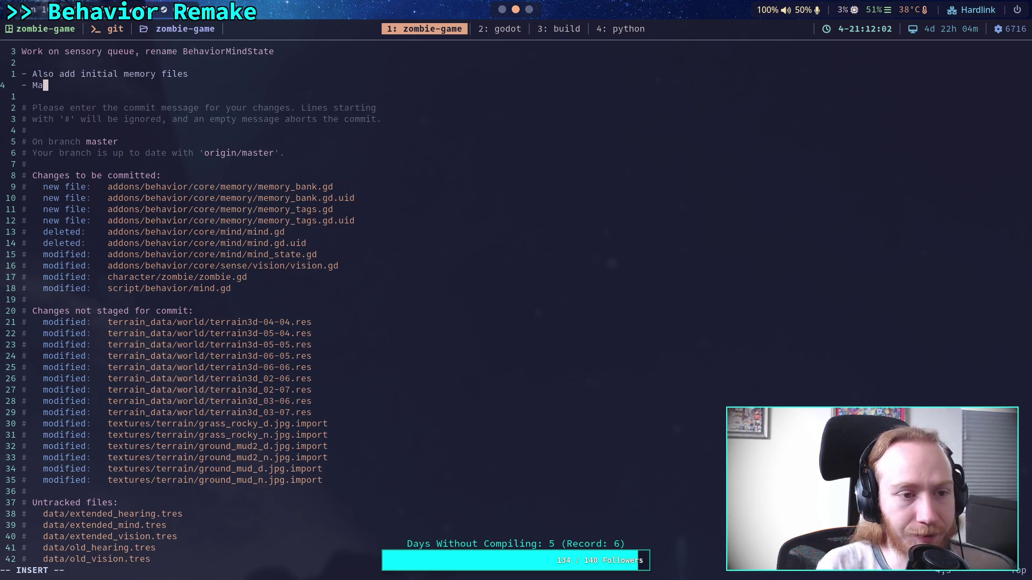
{"action": "key", "text": "BackSpace"}
{"action": "type", "text": "oved"}
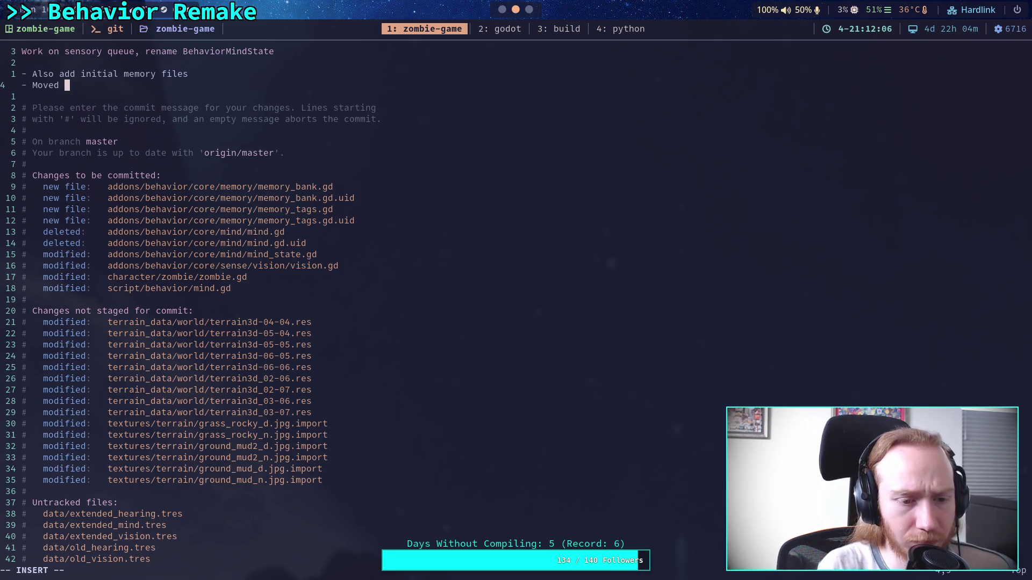
{"action": "type", "text": "code from "}
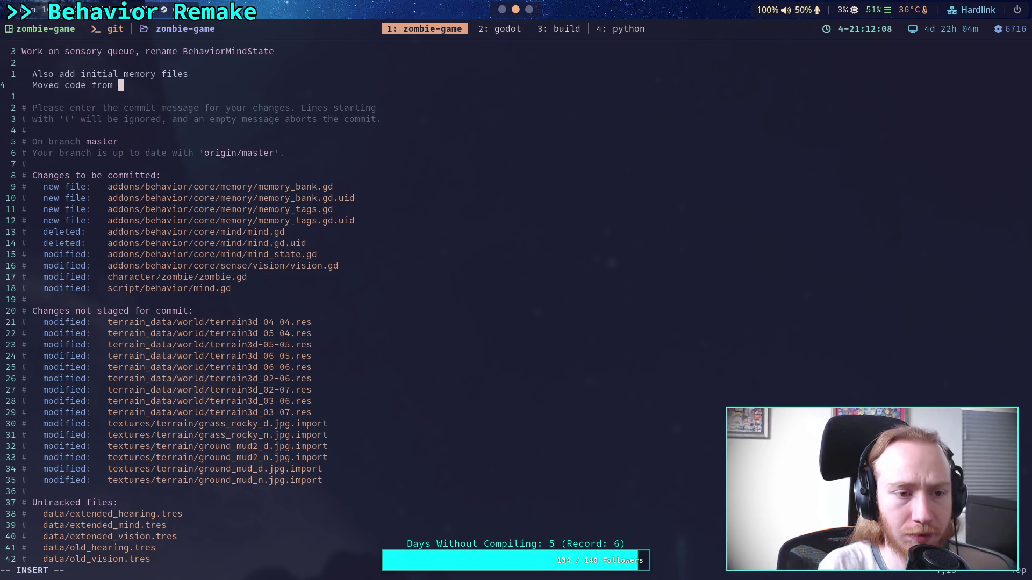
{"action": "type", "text": "Beha"}
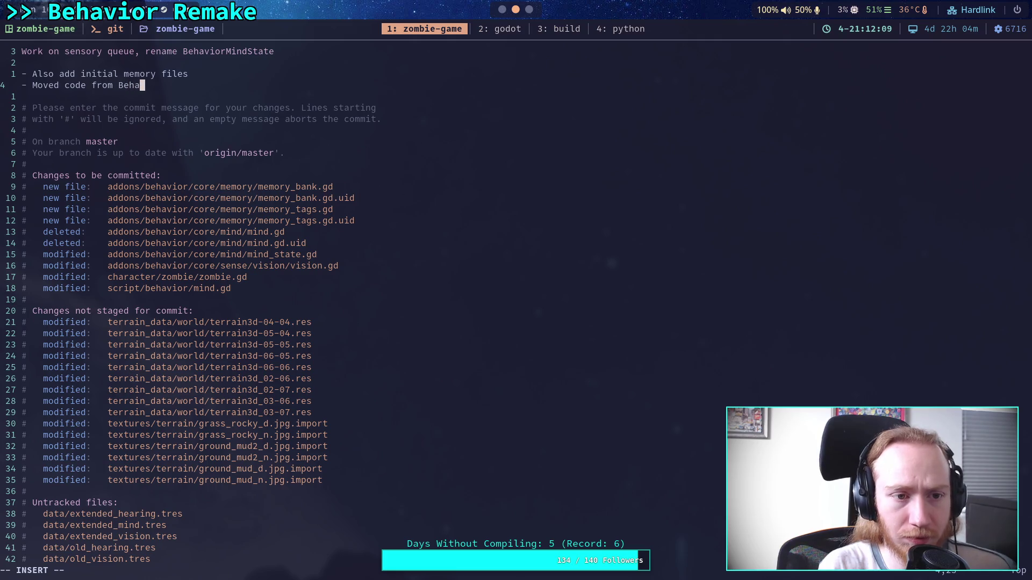
{"action": "type", "text": "viorMidnd"}
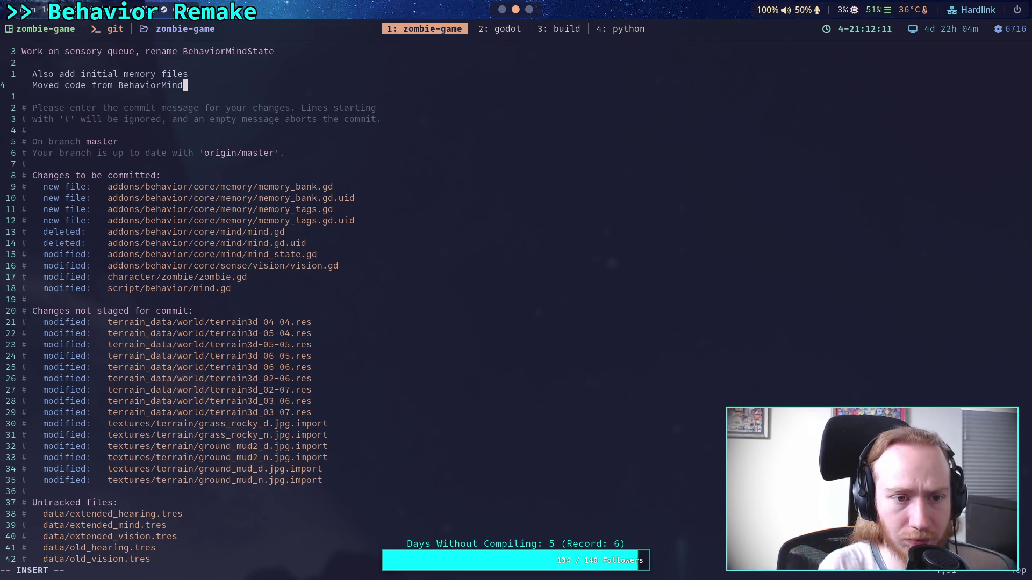
{"action": "type", "text": "ew intot"}
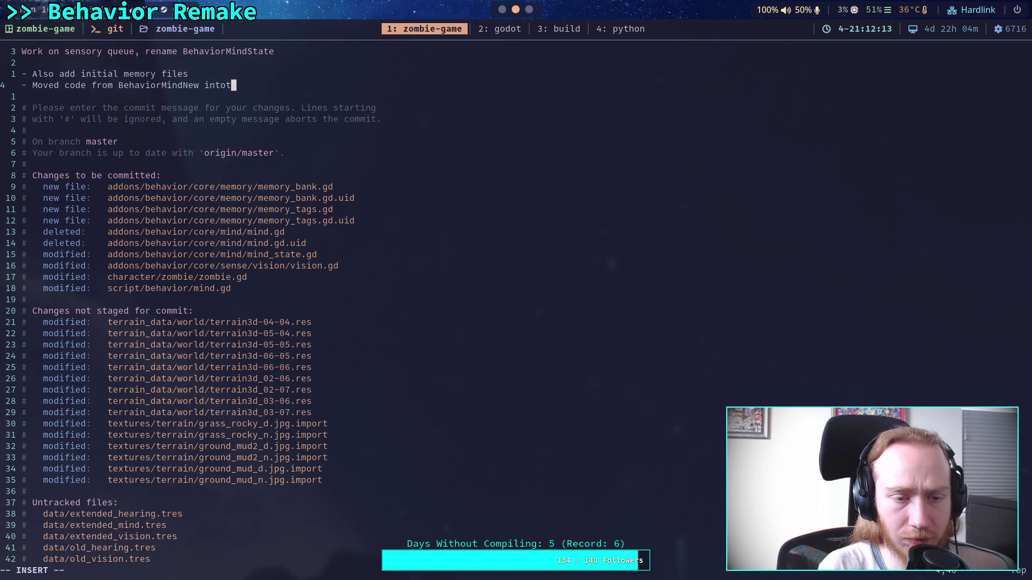
{"action": "key", "text": "BackSpace"}
{"action": "key", "text": "BackSpace"}
{"action": "type", "text": "mind state"}
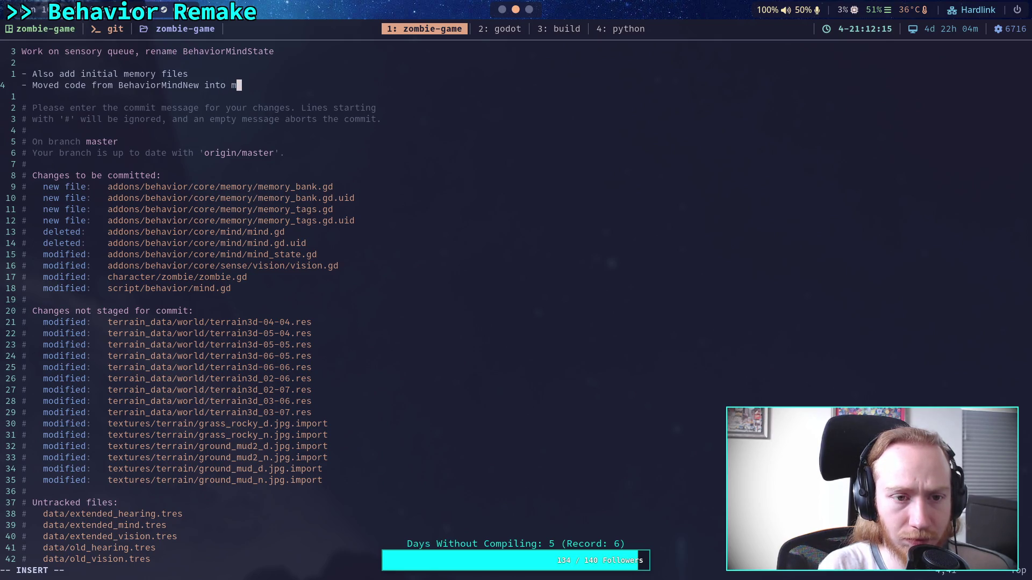
{"action": "key", "text": "Escape"}
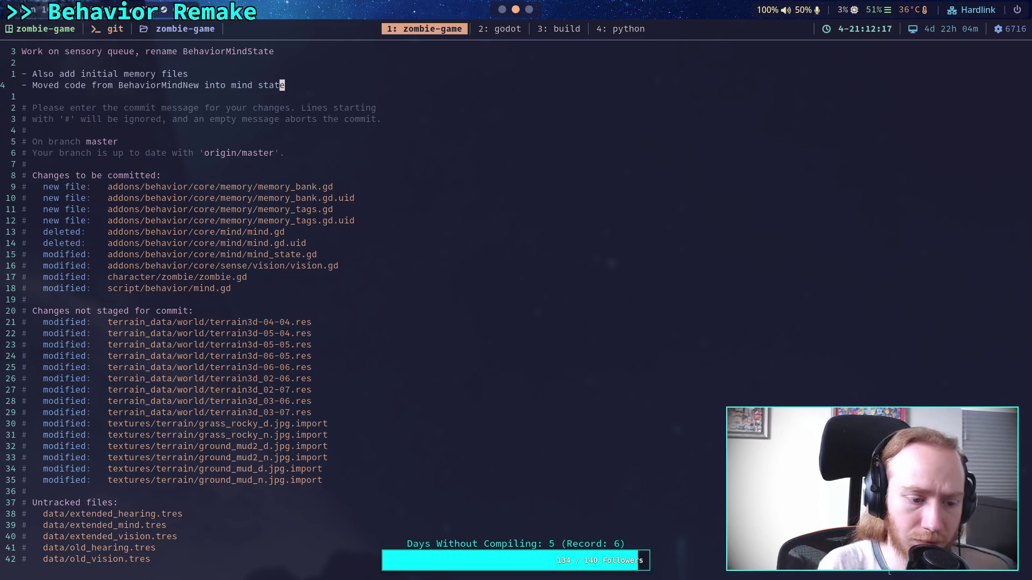
{"action": "type", "text": ":wq"}
{"action": "key", "text": "Return"}
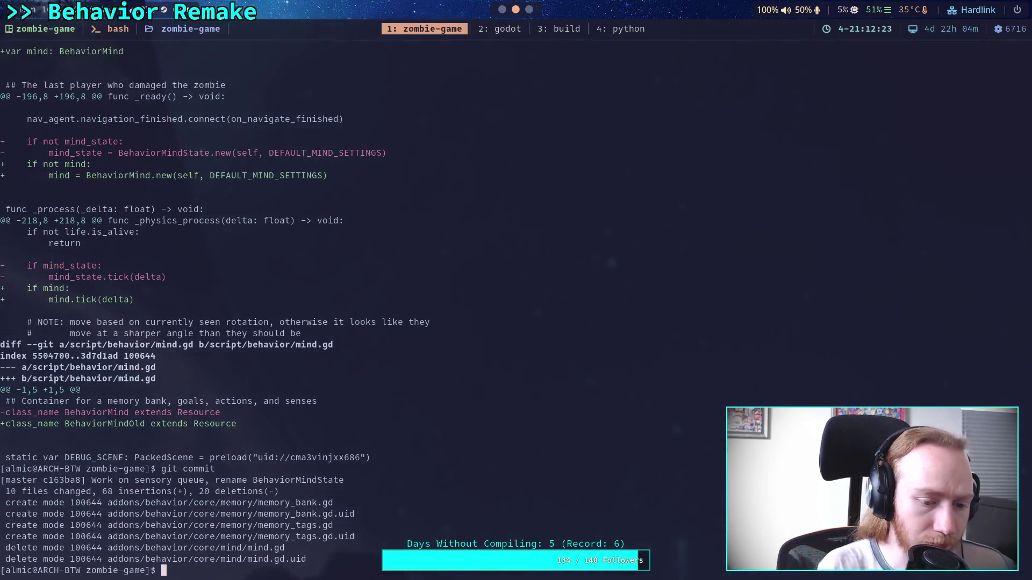
{"action": "key", "text": "super+2"}
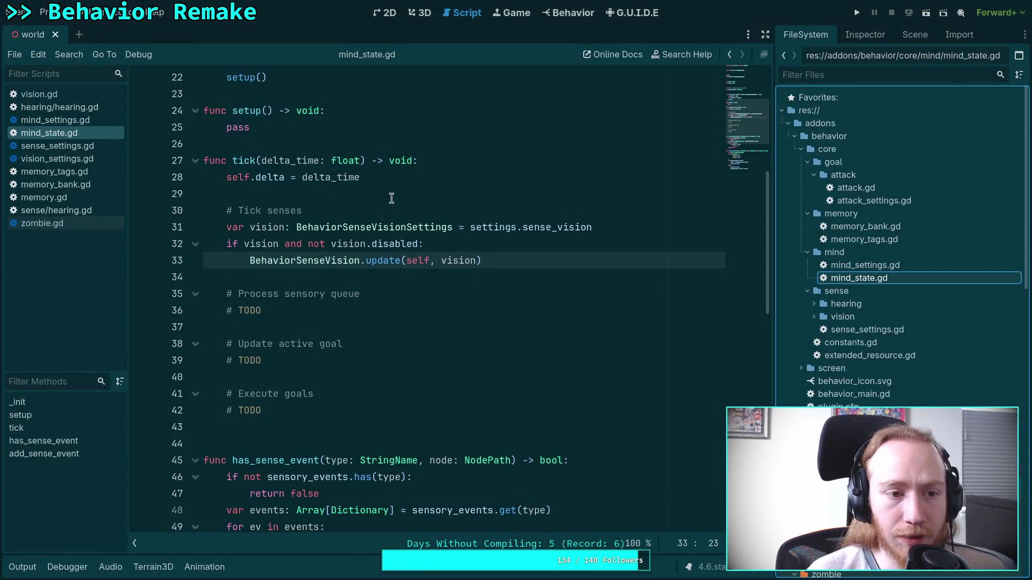
- Rename mind_state.gd to mind.gd in the FileSystem dock, then type git status in the terminal
{"action": "right_click", "coordinate": [853, 279]}
{"action": "left_click", "coordinate": [854, 401]}
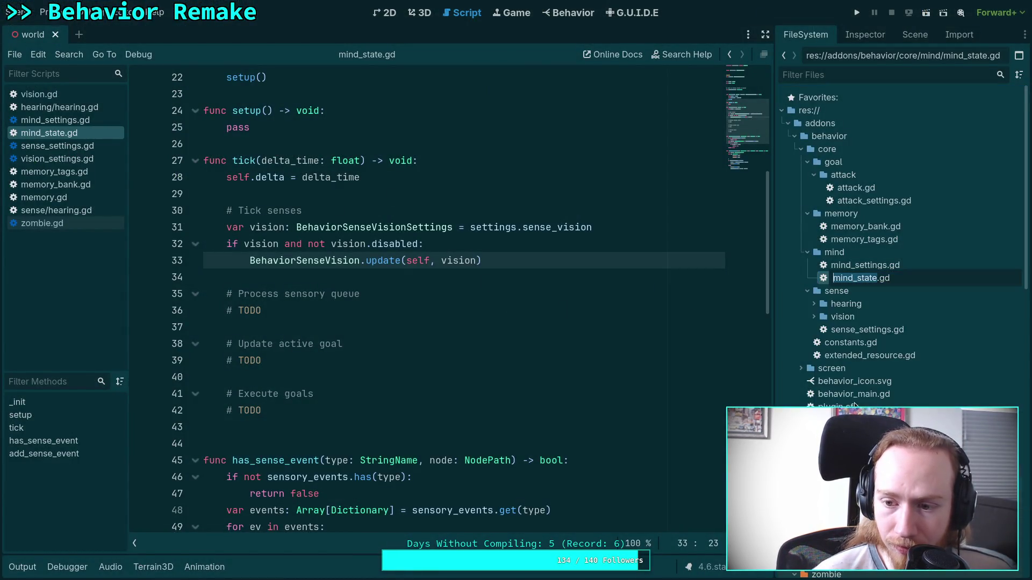
{"action": "key", "text": "Right"}
{"action": "key", "text": "BackSpace"}
{"action": "key", "text": "BackSpace"}
{"action": "key", "text": "BackSpace"}
{"action": "key", "text": "BackSpace"}
{"action": "key", "text": "BackSpace"}
{"action": "key", "text": "BackSpace"}
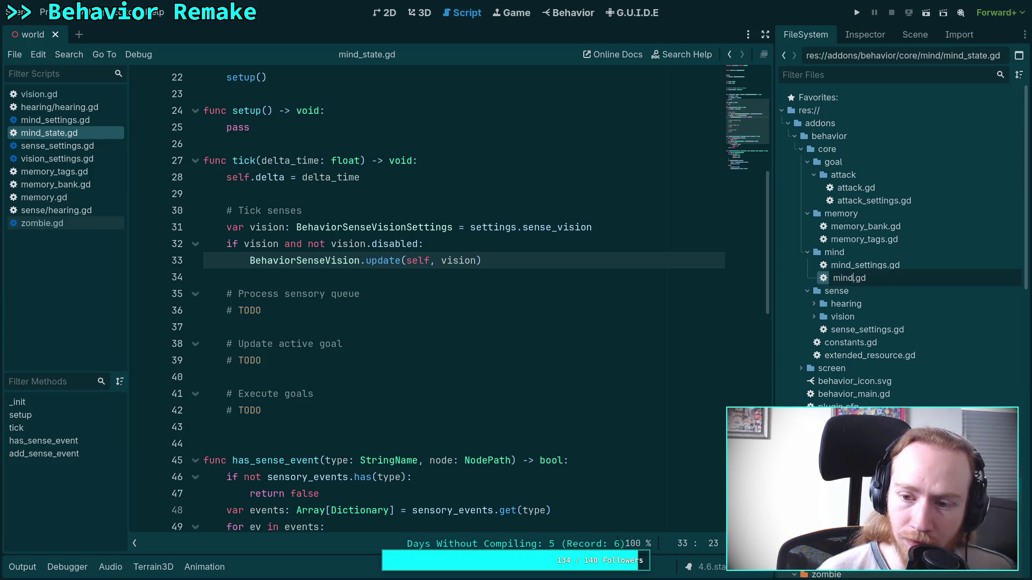
{"action": "key", "text": "Return"}
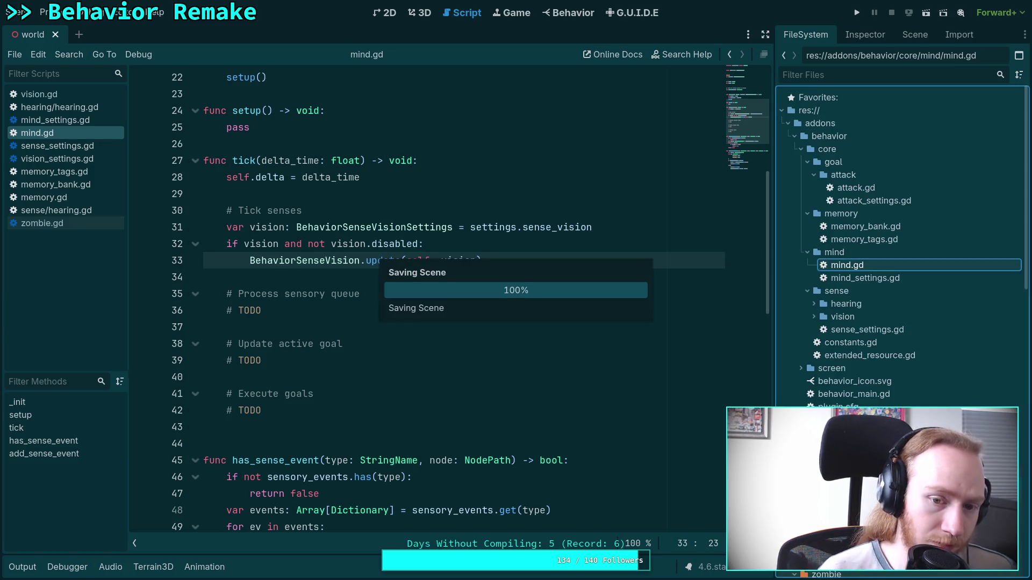
{"action": "key", "text": "super+1"}
{"action": "type", "text": "git status"}
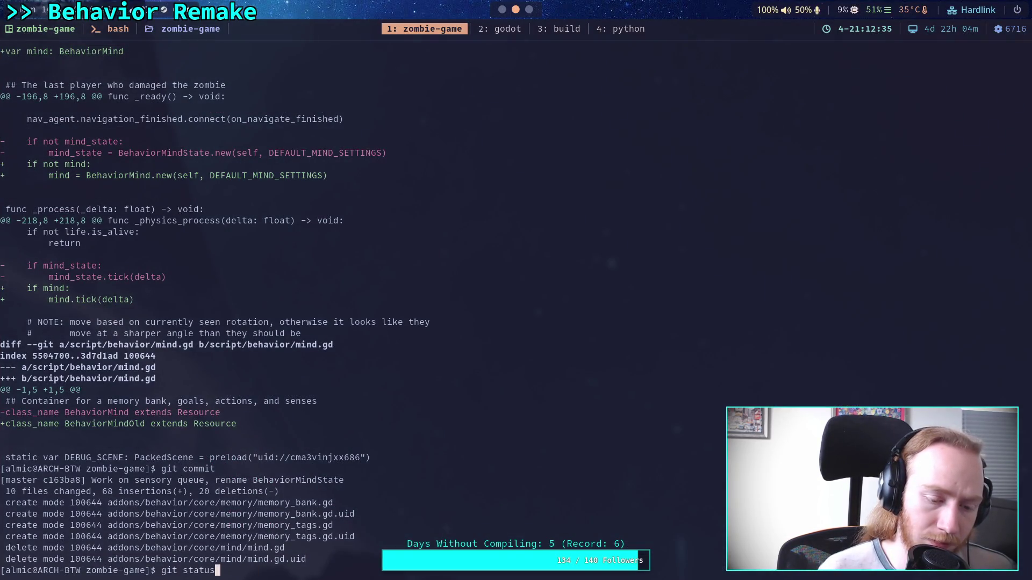
- Check git status and stage the addons/behavior/core/ folder containing the mind_state.gd rename
{"action": "key", "text": "Return"}
{"action": "type", "text": "fi"}
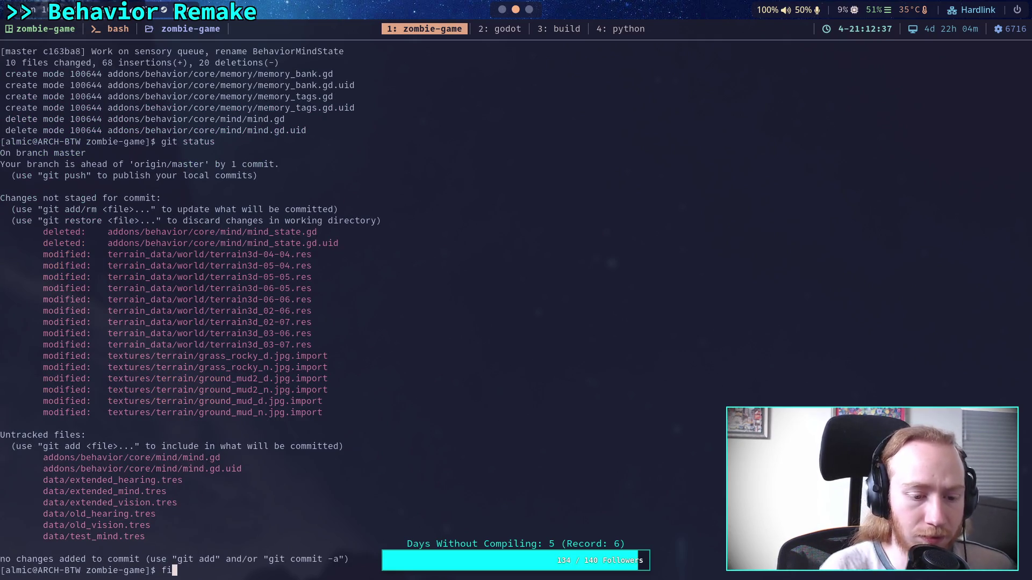
{"action": "key", "text": "BackSpace"}
{"action": "key", "text": "BackSpace"}
{"action": "type", "text": "git diff"}
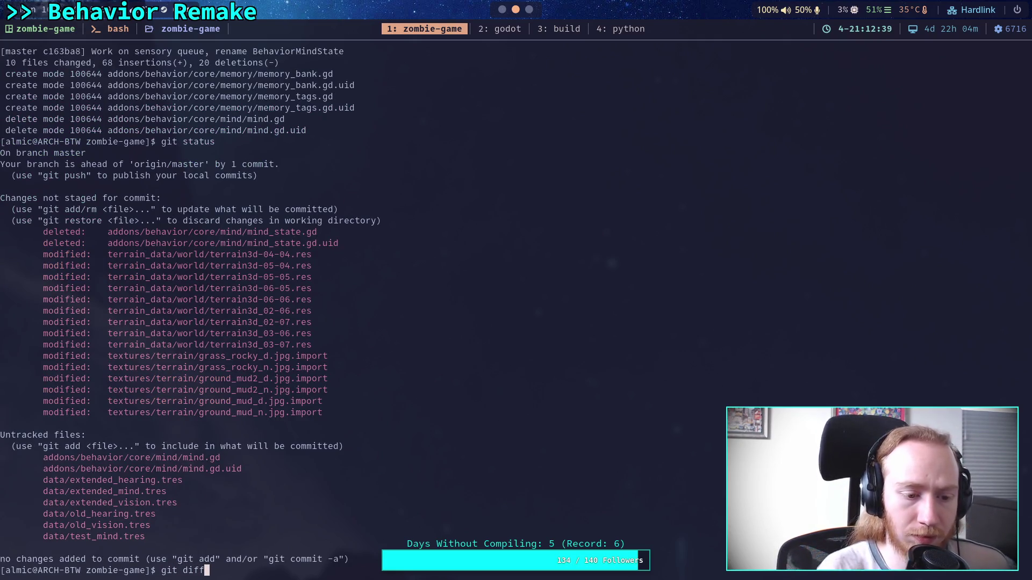
{"action": "key", "text": "BackSpace"}
{"action": "key", "text": "BackSpace"}
{"action": "key", "text": "BackSpace"}
{"action": "key", "text": "BackSpace"}
{"action": "type", "text": "add "}
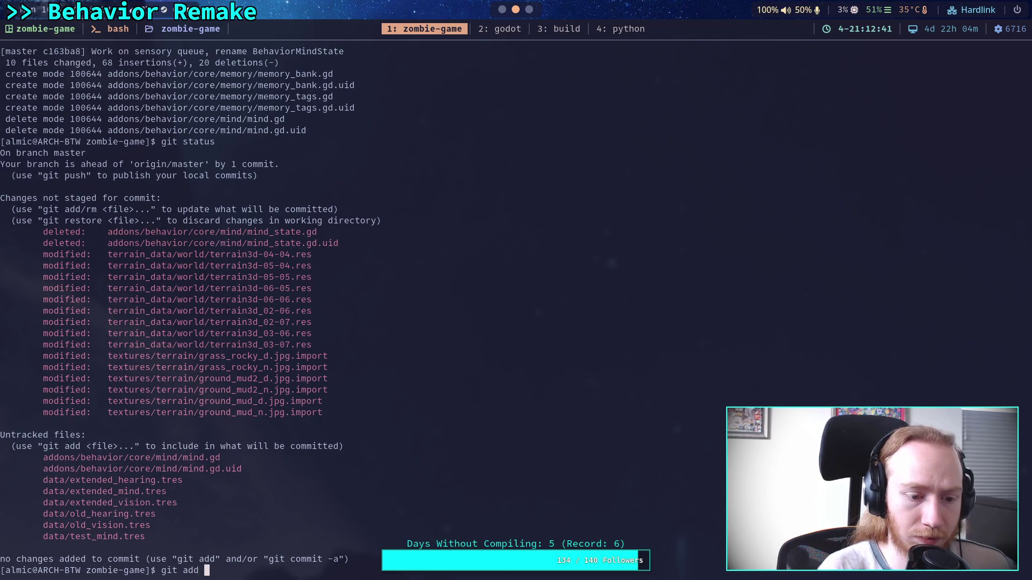
{"action": "type", "text": "addons/behavior/c"}
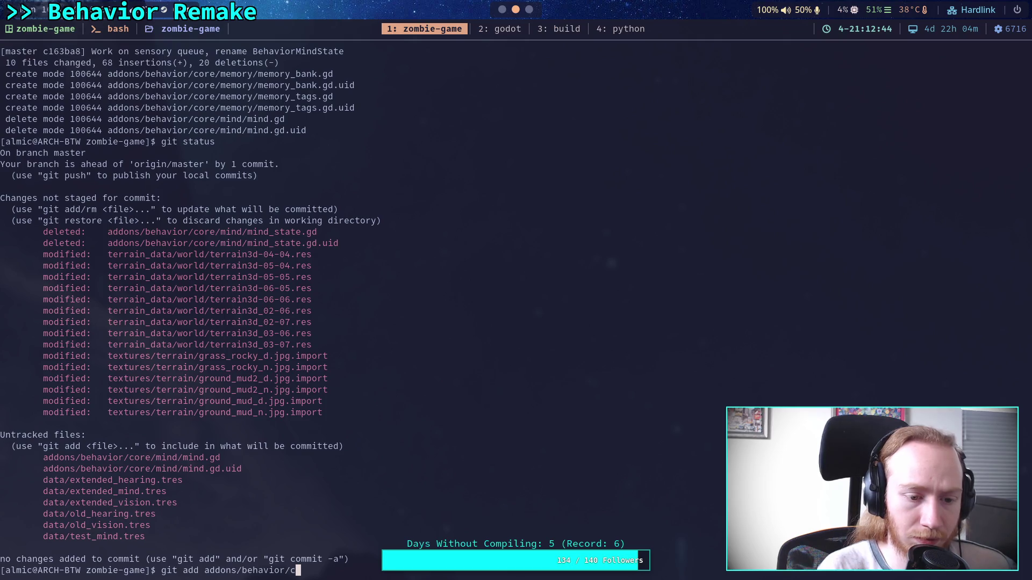
{"action": "key", "text": "Tab"}
{"action": "key", "text": "Return"}
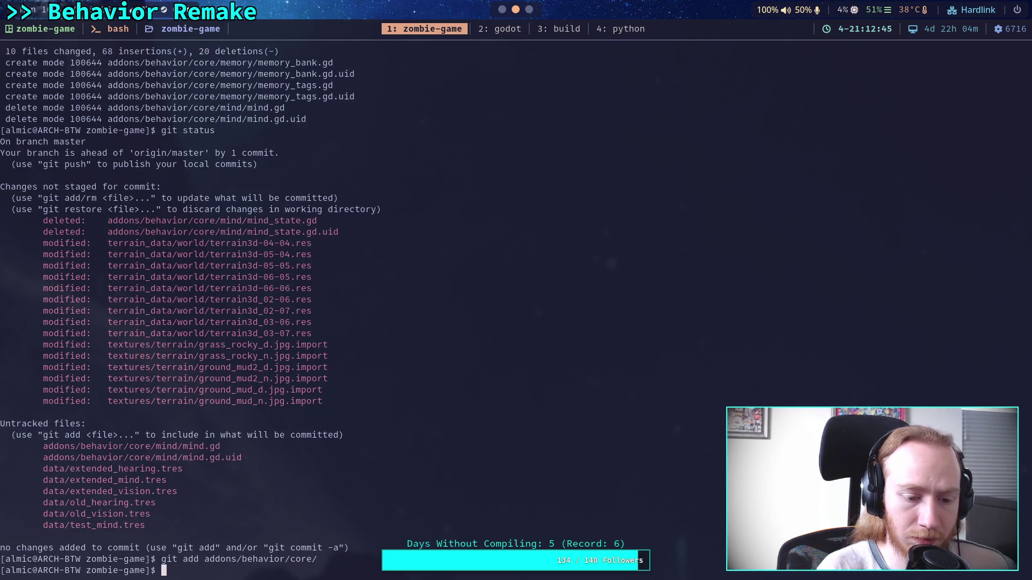
- Review the status and the staged rename diff, then run git commit
{"action": "type", "text": "git status"}
{"action": "key", "text": "Return"}
{"action": "type", "text": "git diff"}
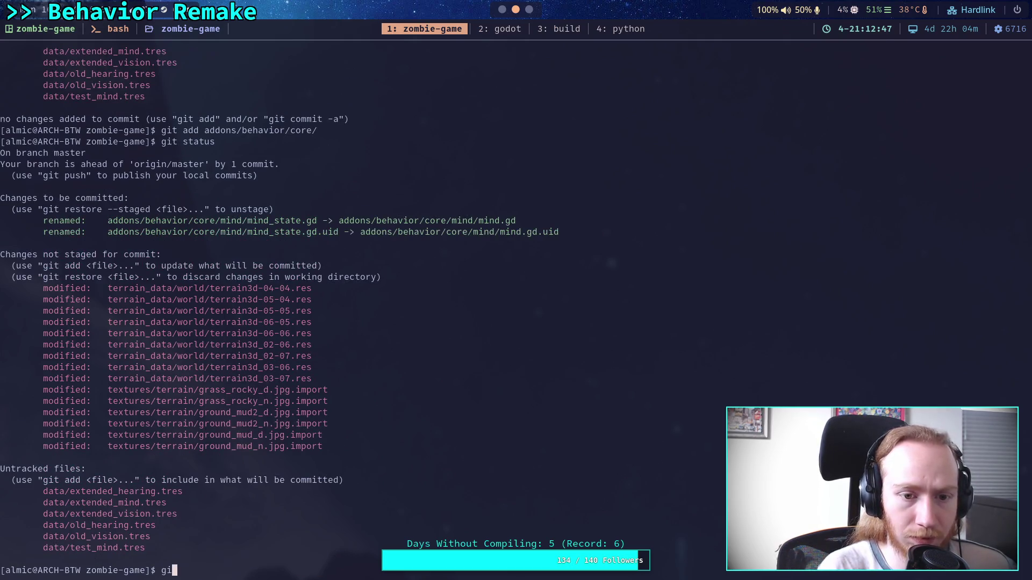
{"action": "key", "text": "Return"}
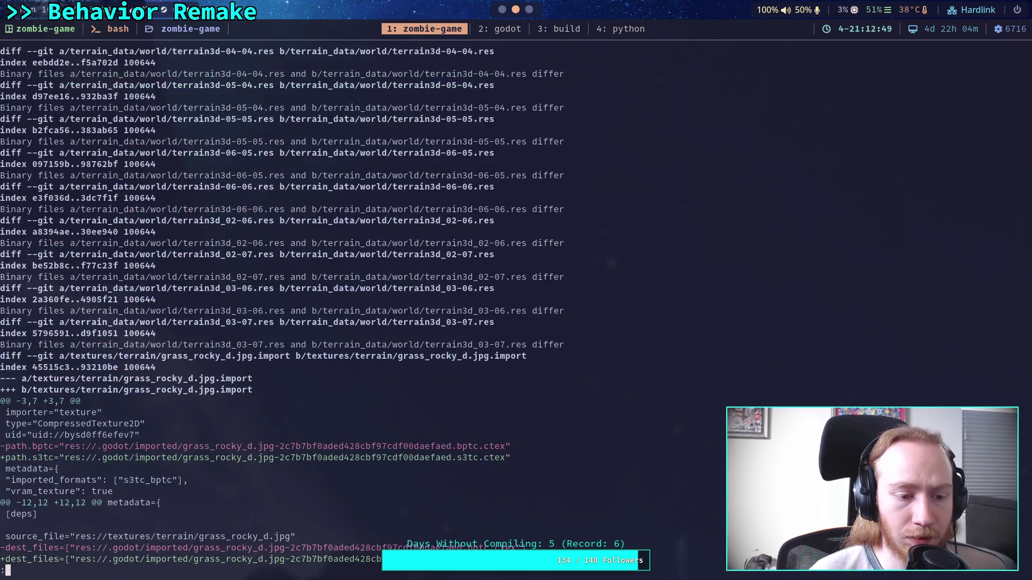
{"action": "type", "text": "qgit status"}
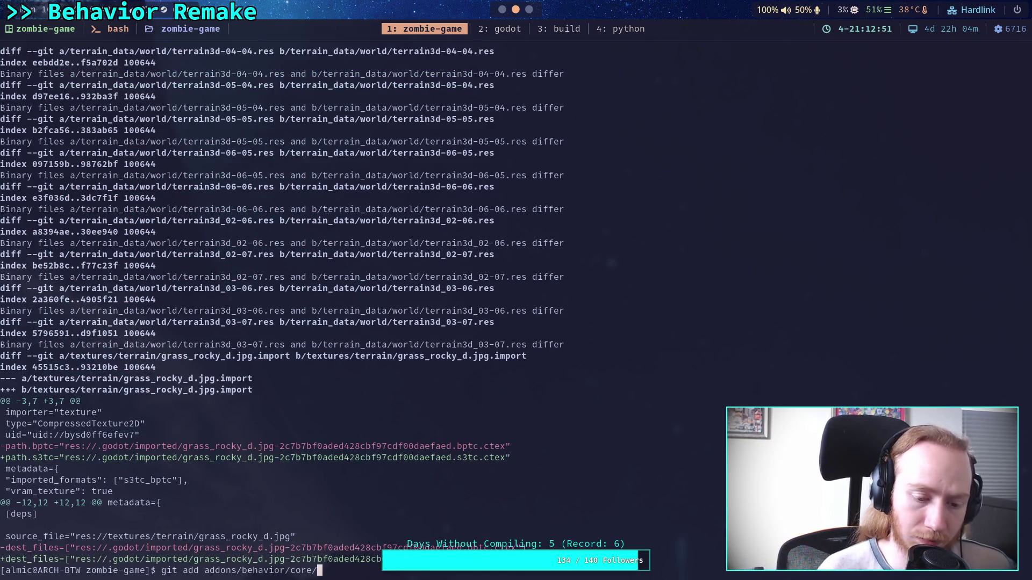
{"action": "key", "text": "Up"}
{"action": "key", "text": "Return"}
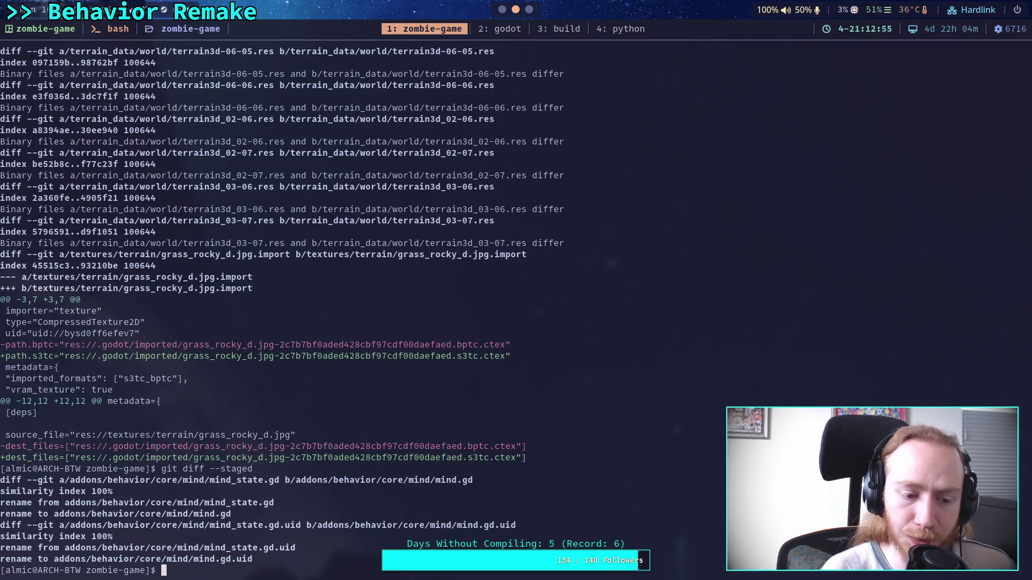
{"action": "type", "text": "git status"}
{"action": "key", "text": "Return"}
{"action": "type", "text": "git "}
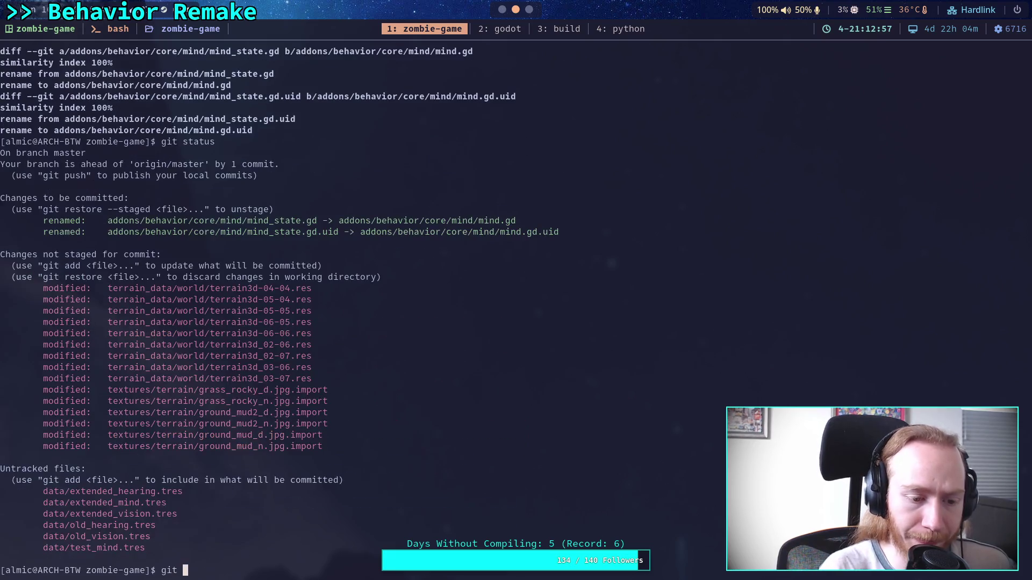
{"action": "type", "text": "commit"}
{"action": "key", "text": "Return"}
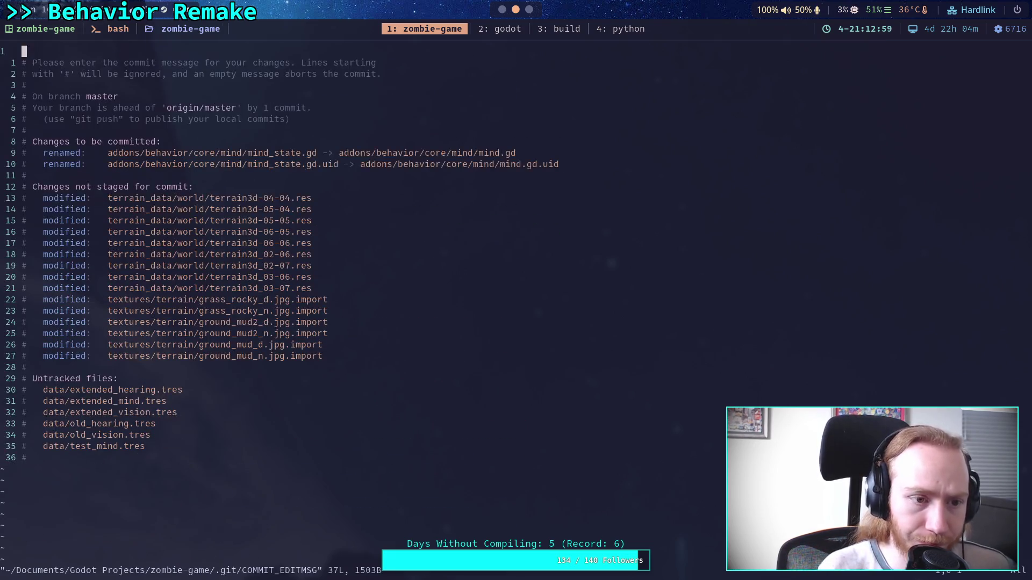
- Enter the commit message 'Rename mind_state to just mind' and save it to commit
{"action": "type", "text": "iRema"}
{"action": "key", "text": "BackSpace"}
{"action": "key", "text": "BackSpace"}
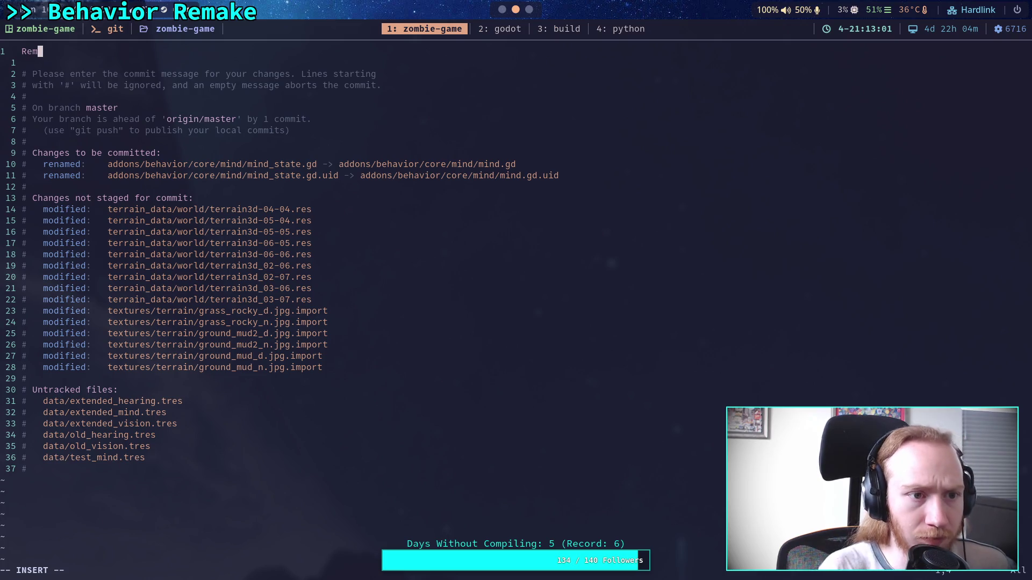
{"action": "type", "text": "name b"}
{"action": "type", "text": "ed"}
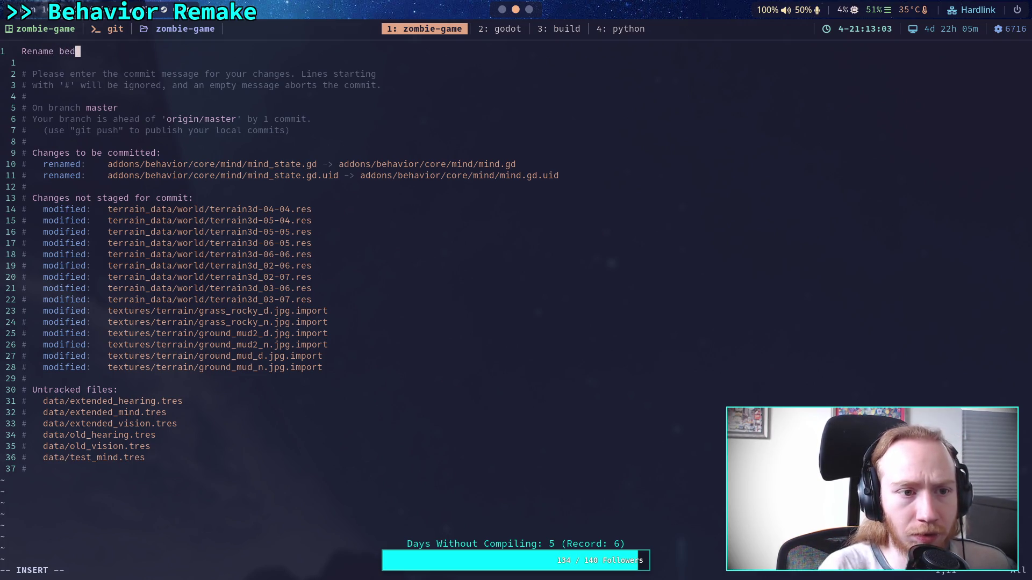
{"action": "key", "text": "BackSpace"}
{"action": "type", "text": "havio"}
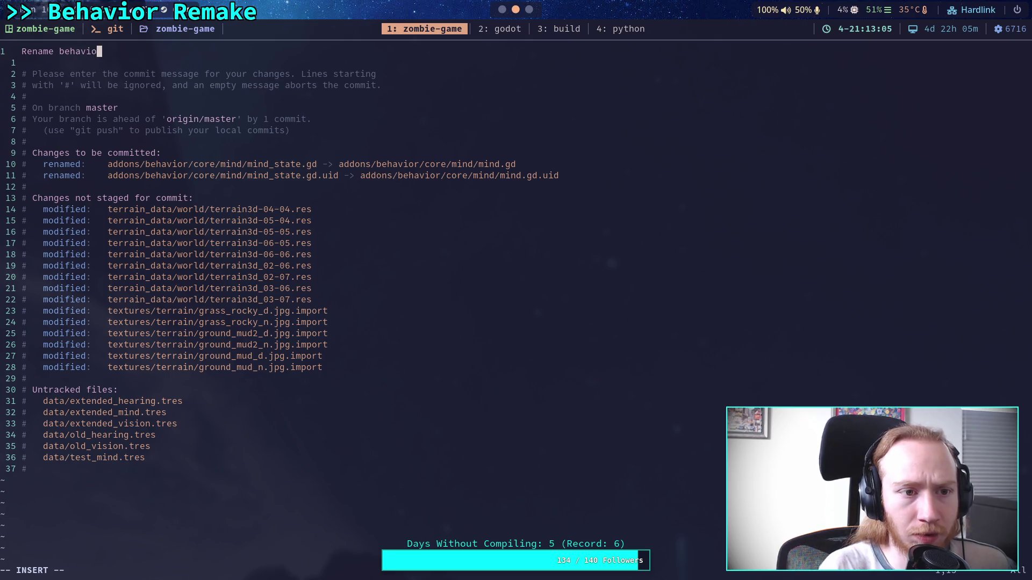
{"action": "key", "text": "BackSpace"}
{"action": "key", "text": "BackSpace"}
{"action": "key", "text": "BackSpace"}
{"action": "key", "text": "BackSpace"}
{"action": "key", "text": "BackSpace"}
{"action": "key", "text": "BackSpace"}
{"action": "key", "text": "BackSpace"}
{"action": "type", "text": "mind"}
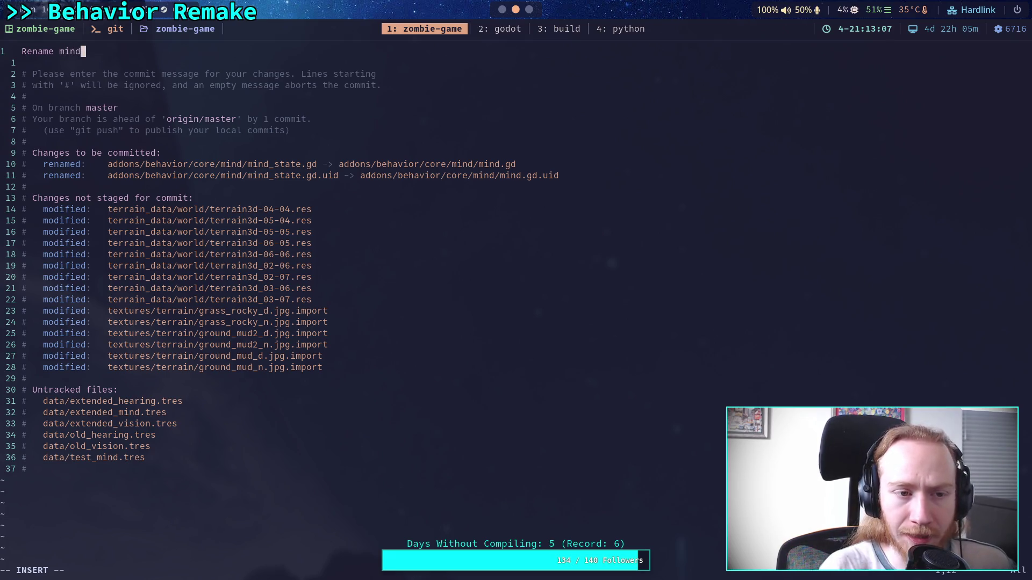
{"action": "type", "text": "_state to "}
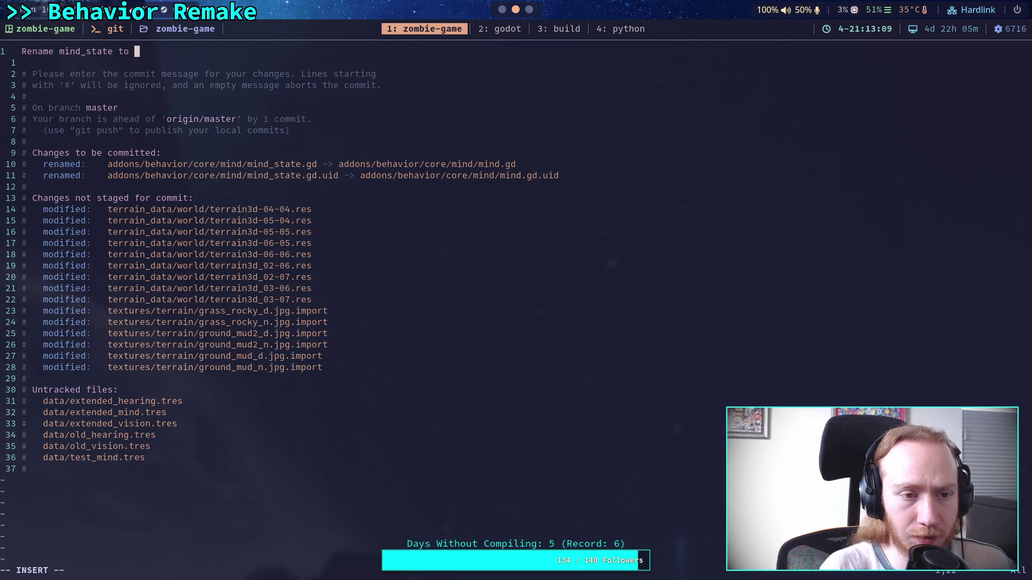
{"action": "type", "text": "just mind"}
{"action": "key", "text": "Escape"}
{"action": "key", "text": "Tab"}
{"action": "type", "text": ":q"}
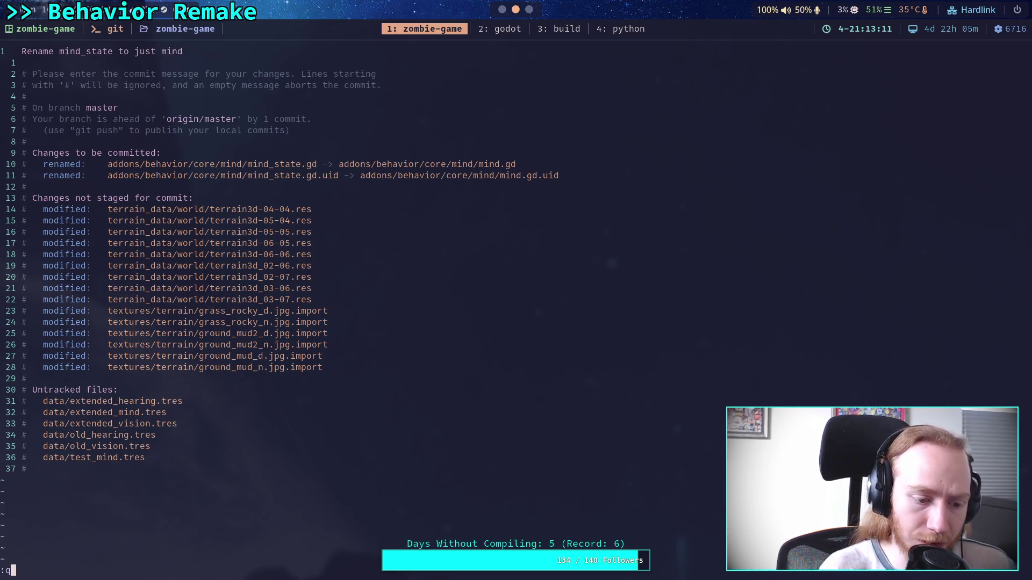
{"action": "key", "text": "BackSpace"}
{"action": "type", "text": "w"}
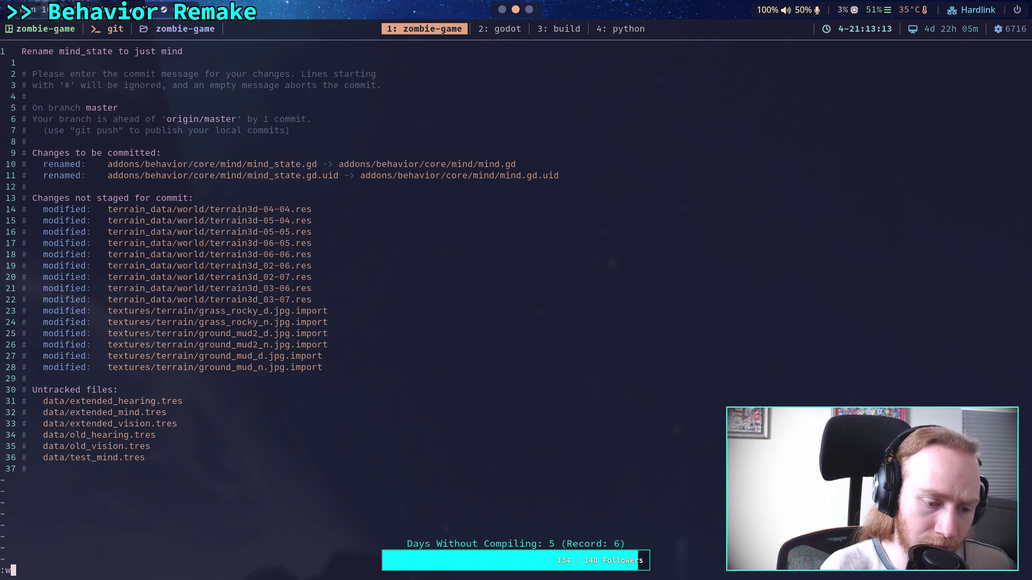
{"action": "type", "text": "q"}
{"action": "key", "text": "Return"}
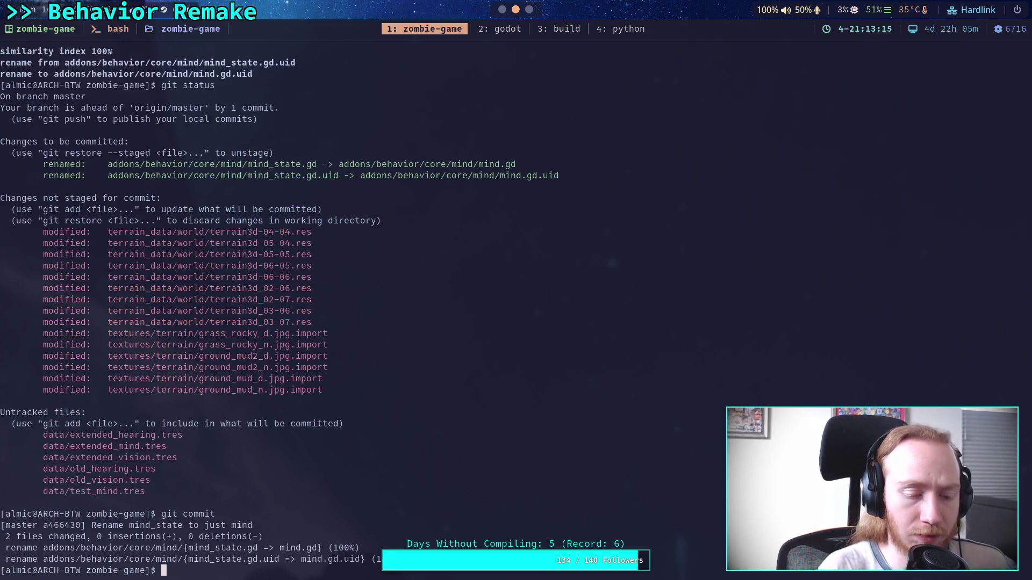
- Stage the textures/terrain/ import files and confirm them with git status
{"action": "type", "text": "git "}
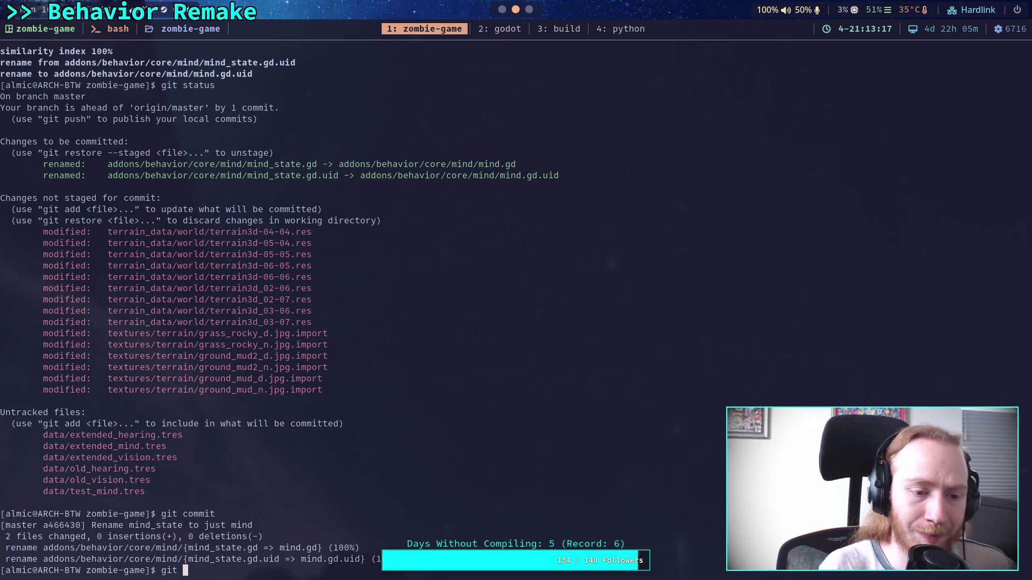
{"action": "type", "text": "add"}
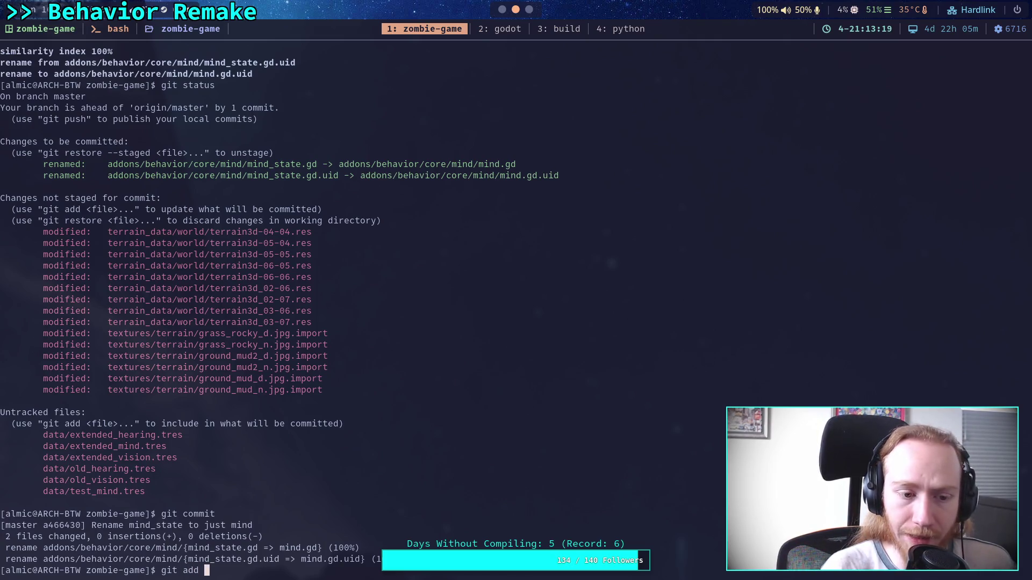
{"action": "type", "text": "atex"}
{"action": "key", "text": "Tab"}
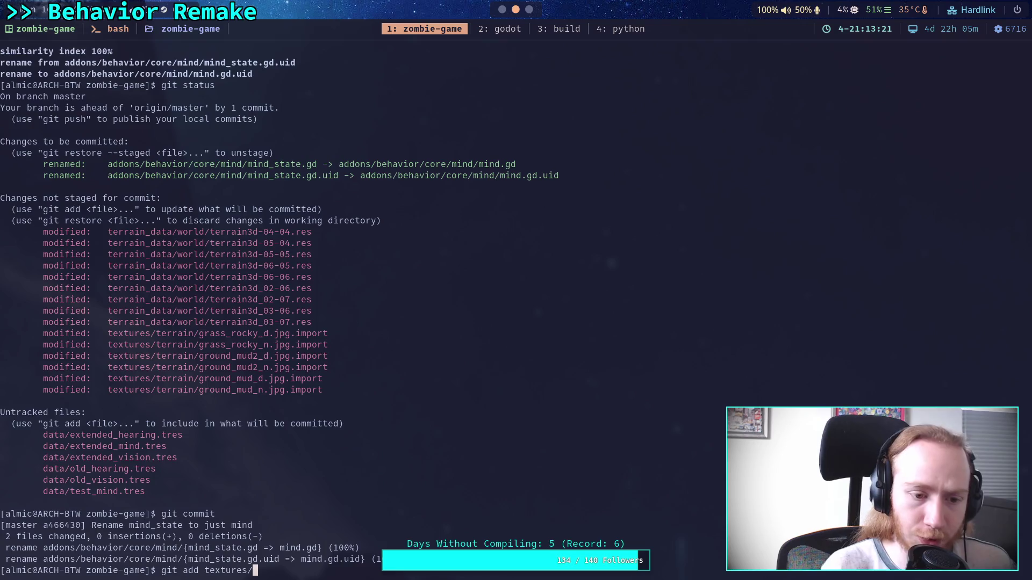
{"action": "type", "text": "terrain/"}
{"action": "key", "text": "Return"}
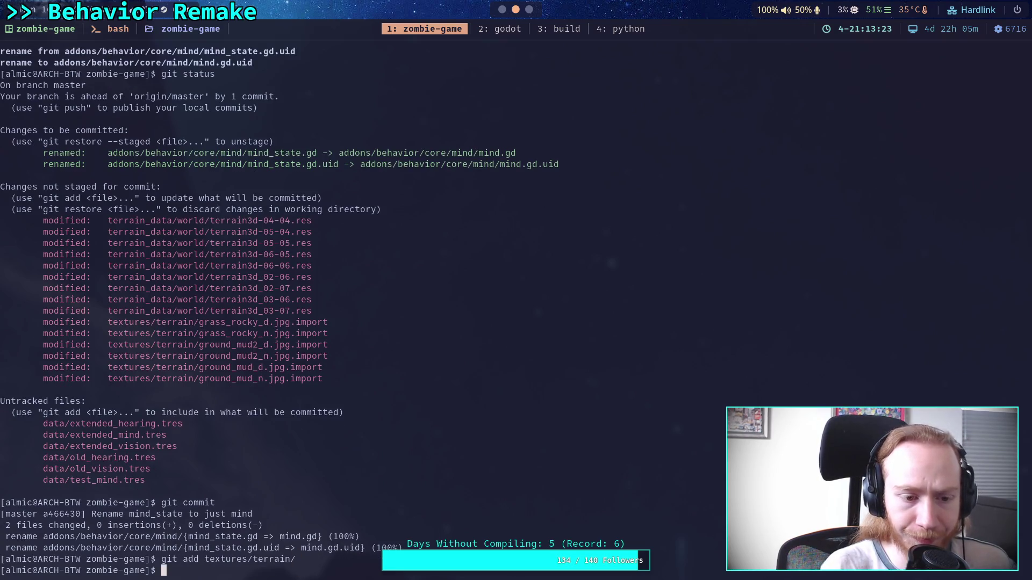
{"action": "type", "text": "git status"}
{"action": "key", "text": "Return"}
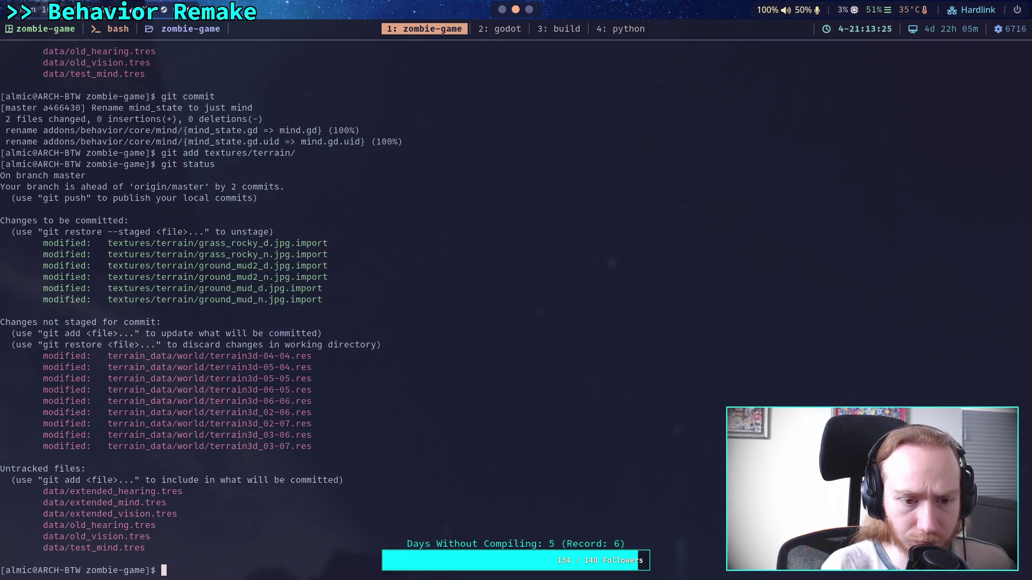
- Run git commit for the staged terrain texture changes
{"action": "type", "text": "git dif"}
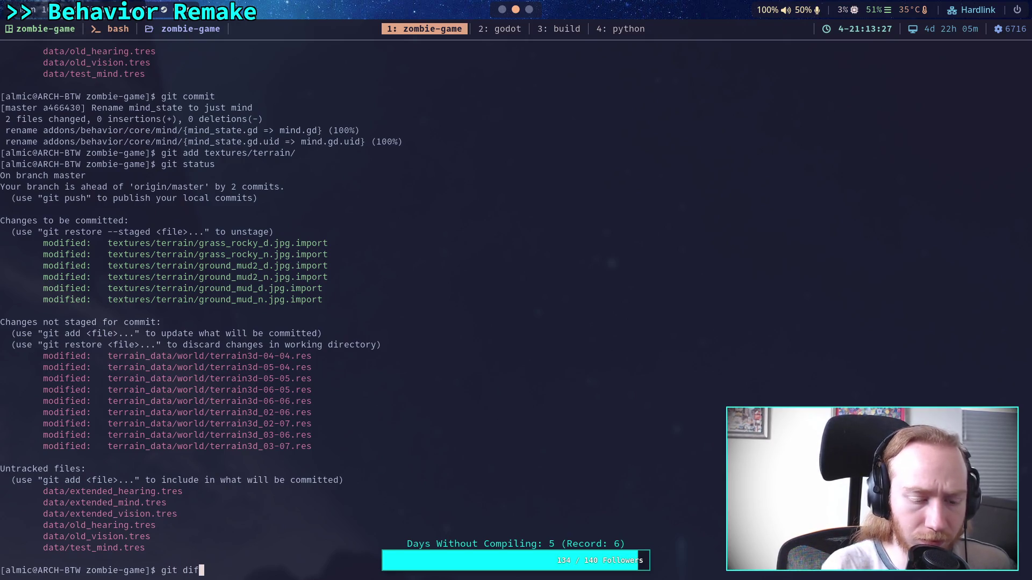
{"action": "key", "text": "BackSpace"}
{"action": "key", "text": "BackSpace"}
{"action": "key", "text": "BackSpace"}
{"action": "type", "text": "commit"}
{"action": "key", "text": "Return"}
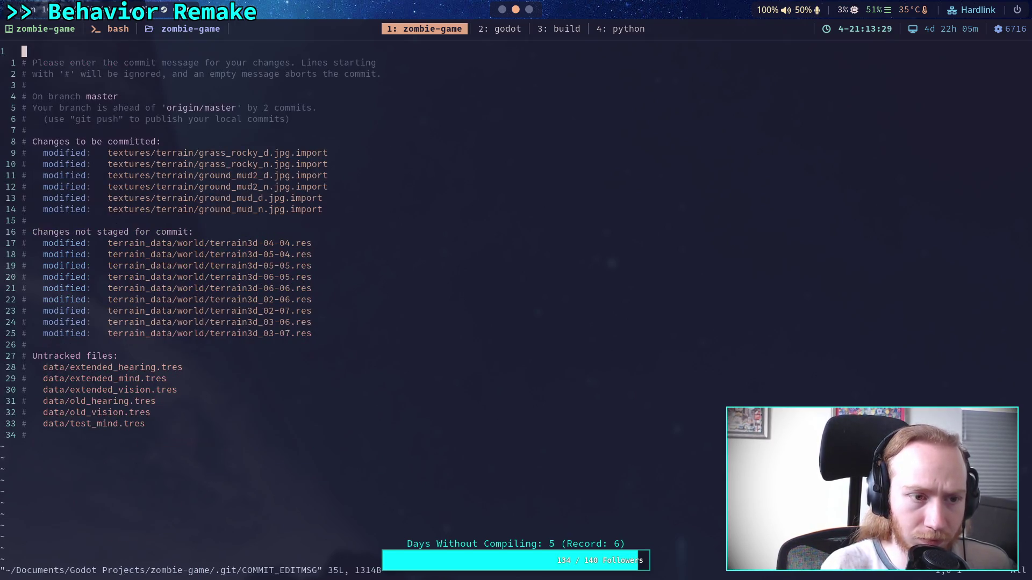
- Write the message 'Make terrain textures use higher compression' and save it with :wq
{"action": "type", "text": "O"}
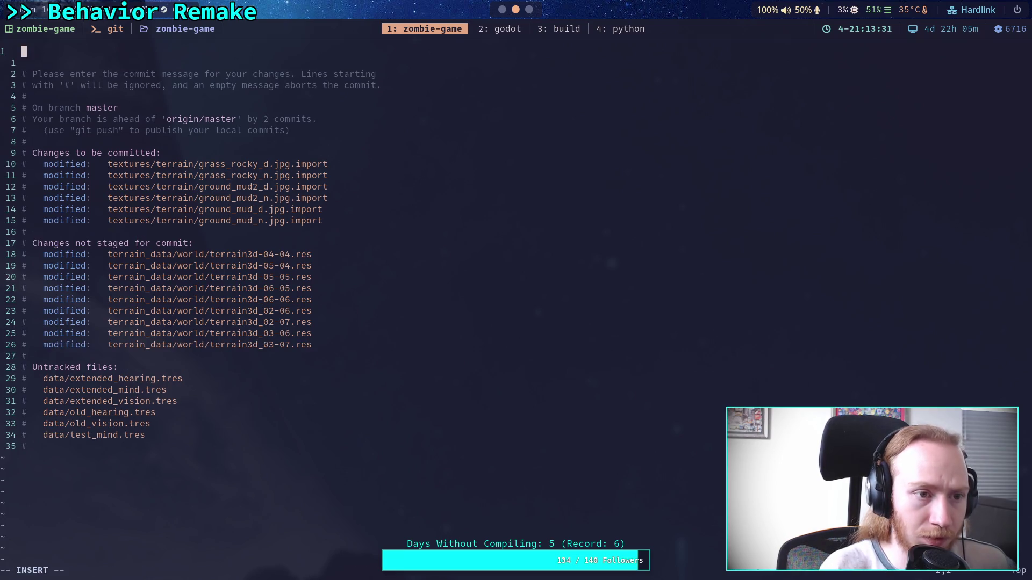
{"action": "type", "text": "Up"}
{"action": "key", "text": "BackSpace"}
{"action": "key", "text": "BackSpace"}
{"action": "key", "text": "BackSpace"}
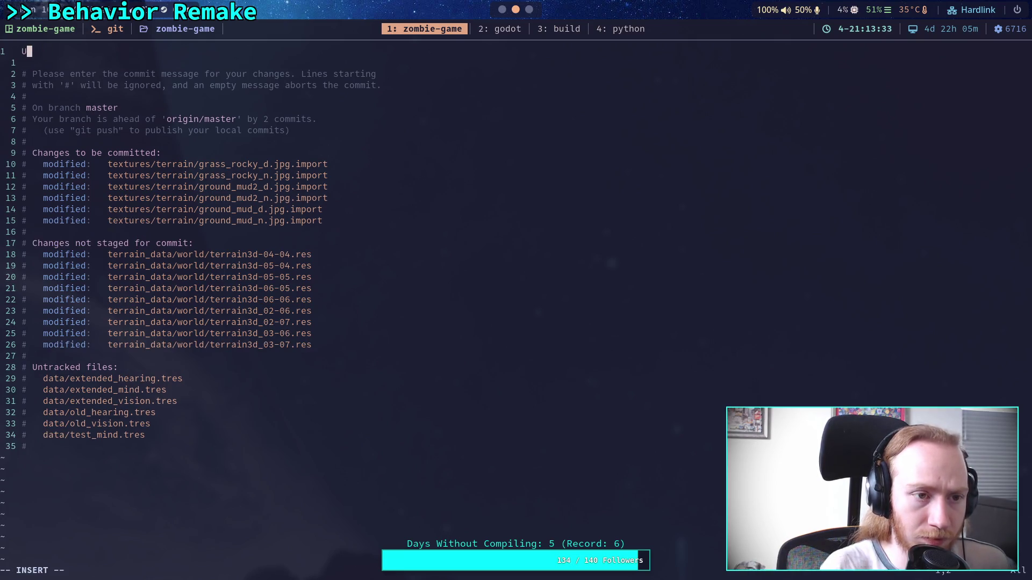
{"action": "type", "text": "C"}
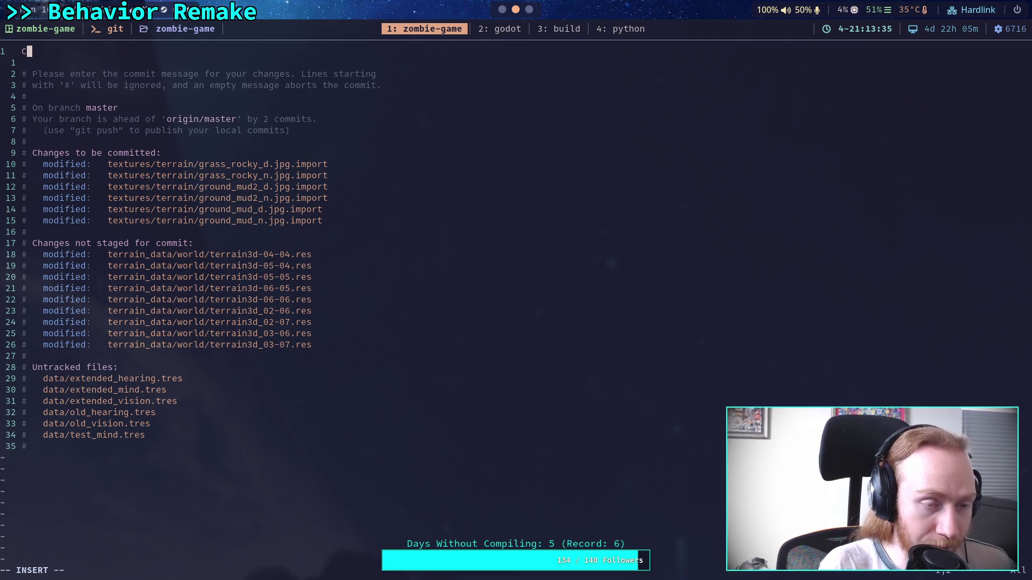
{"action": "type", "text": "hange terrai"}
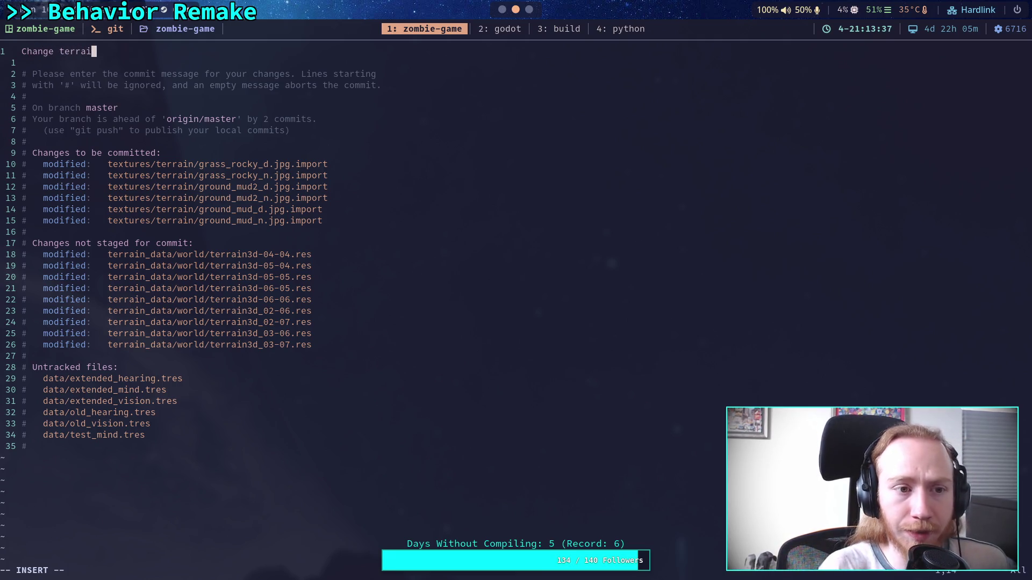
{"action": "type", "text": "n texture im"}
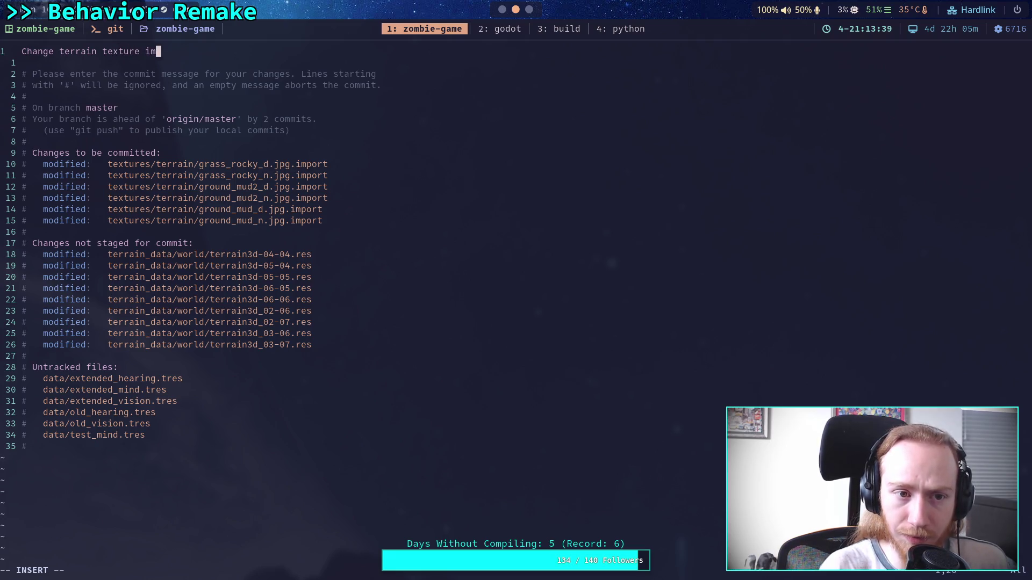
{"action": "type", "text": "ports to "}
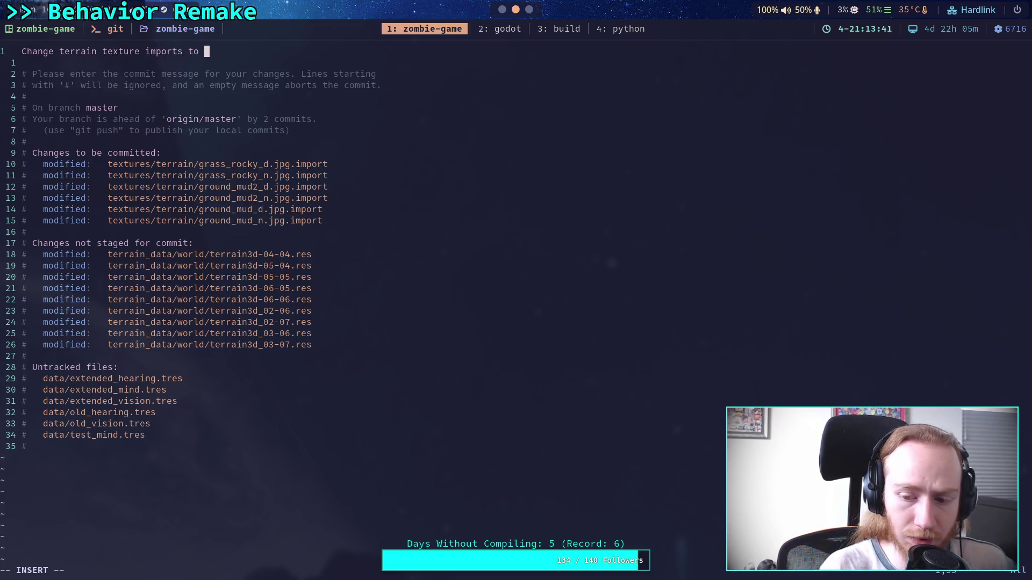
{"action": "type", "text": "highe"}
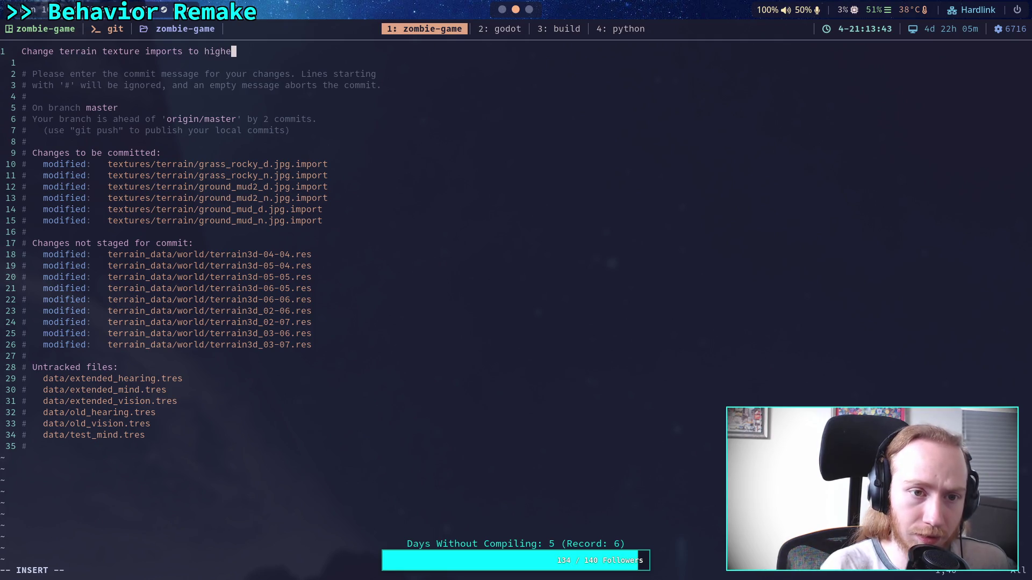
{"action": "key", "text": "BackSpace"}
{"action": "key", "text": "BackSpace"}
{"action": "key", "text": "BackSpace"}
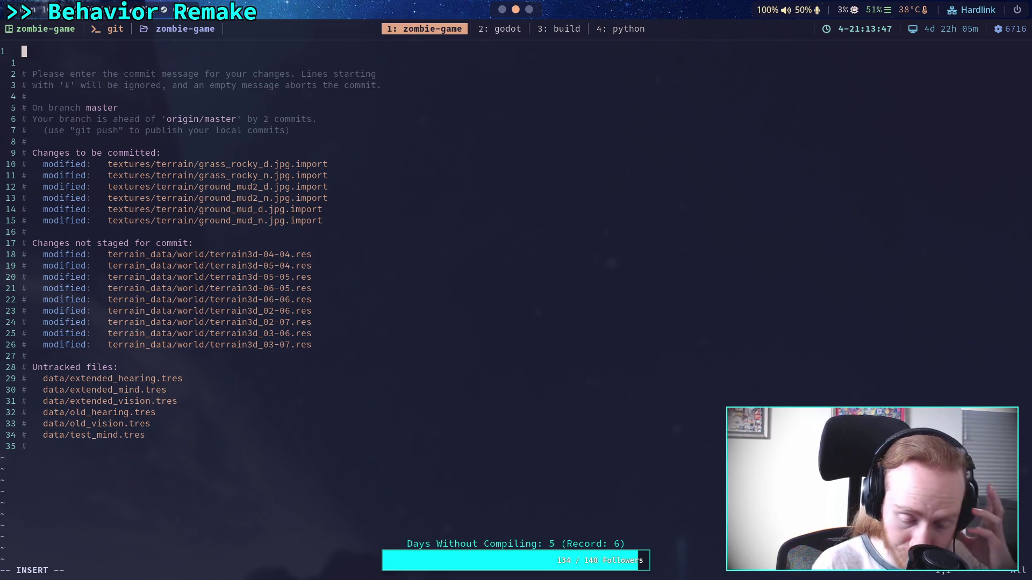
{"action": "type", "text": "Make terrain ta"}
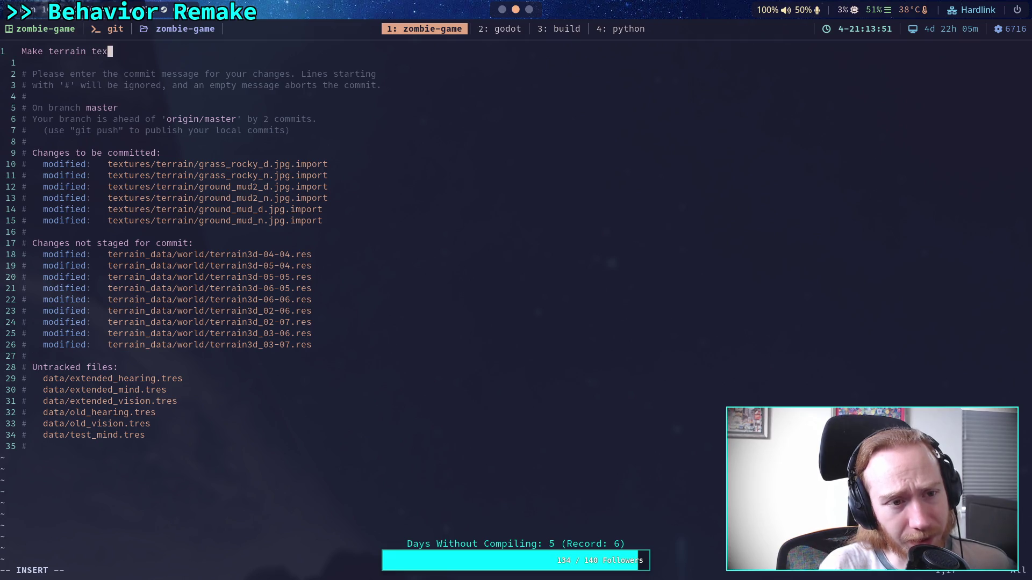
{"action": "type", "text": "res use"}
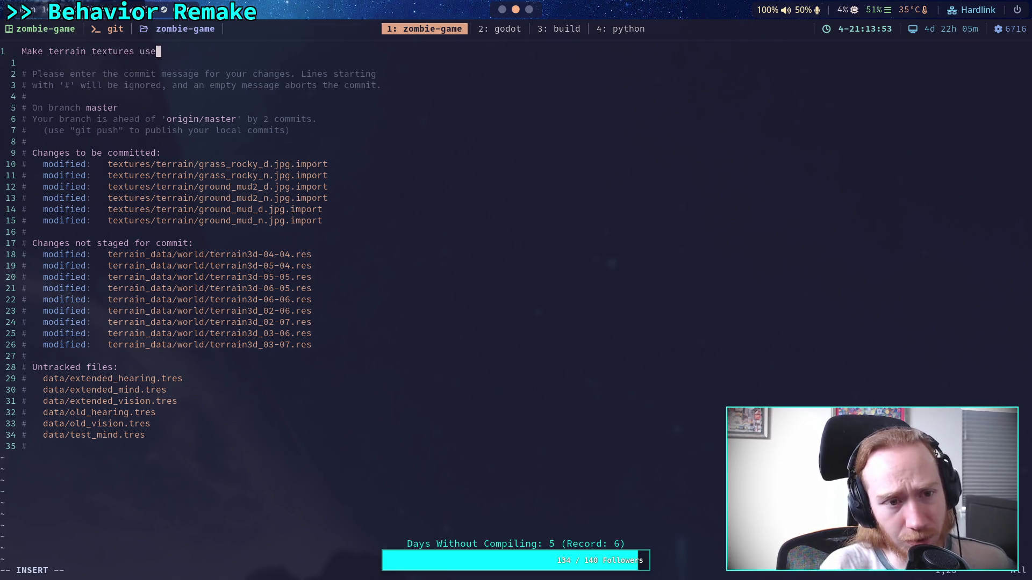
{"action": "type", "text": "ight"}
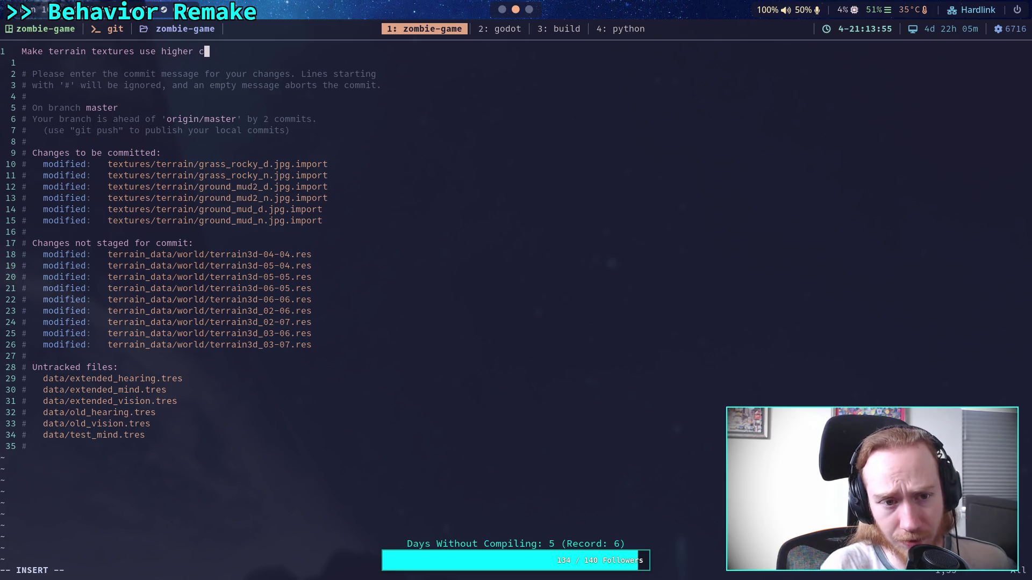
{"action": "type", "text": "ompression"}
{"action": "key", "text": "Escape"}
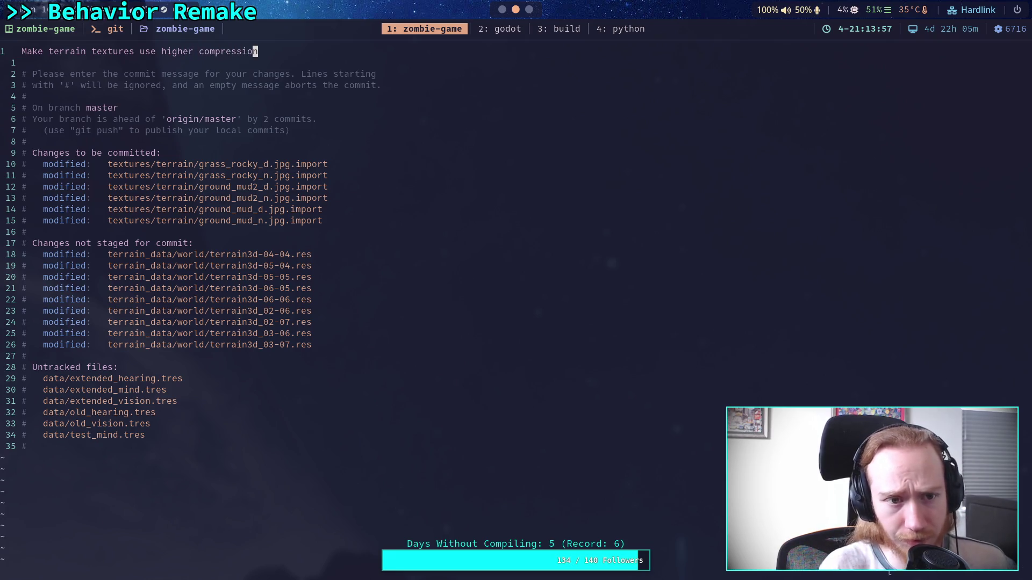
{"action": "key", "text": "Tab"}
{"action": "type", "text": ":wq"}
{"action": "key", "text": "Return"}
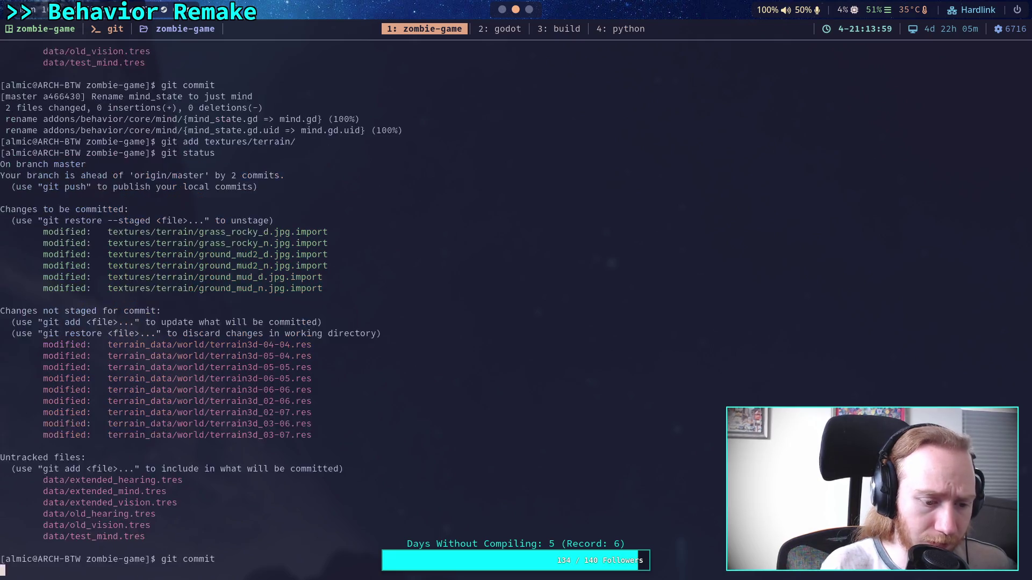
- Run git push to send both new commits to origin
{"action": "type", "text": "git push"}
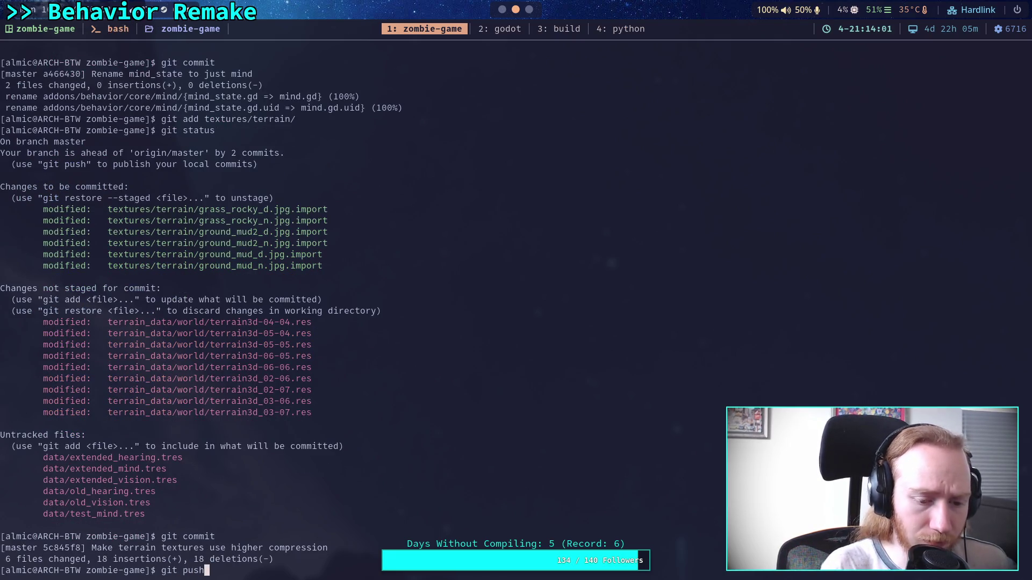
{"action": "key", "text": "Return"}
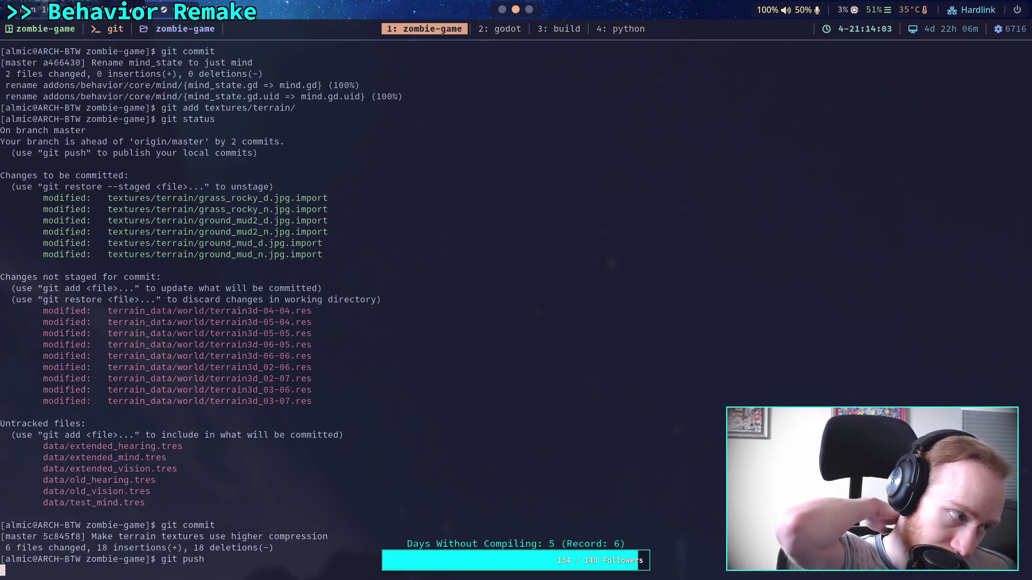
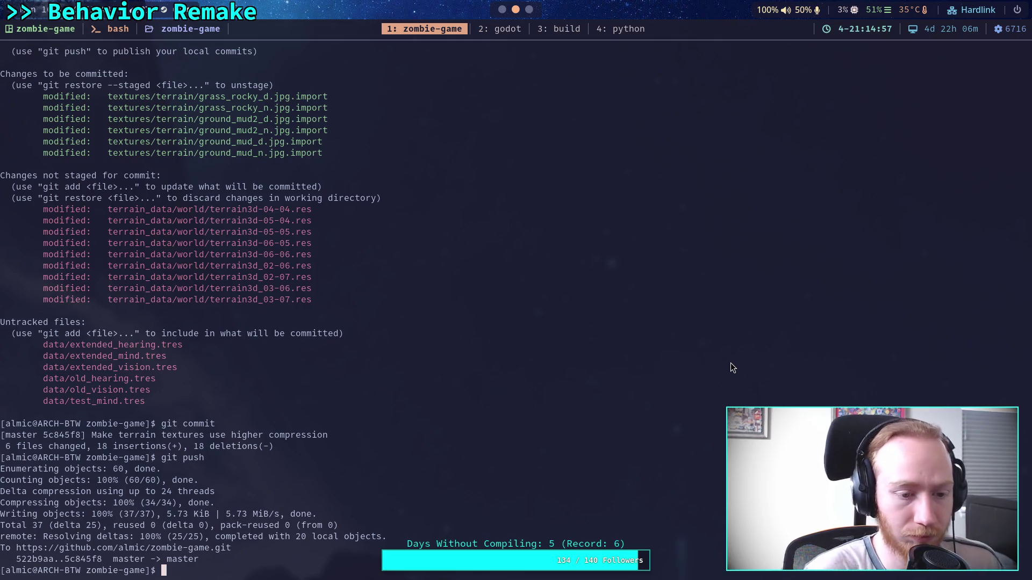
- Run git status to list the uncommitted terrain world files and untracked data resources
{"action": "type", "text": "git"}
{"action": "type", "text": "status"}
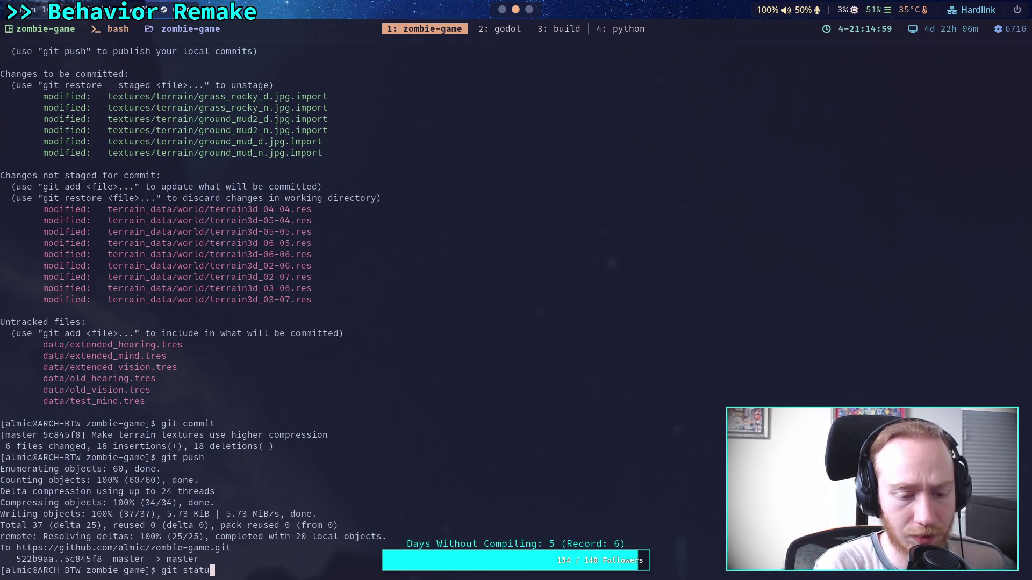
{"action": "key", "text": "Return"}
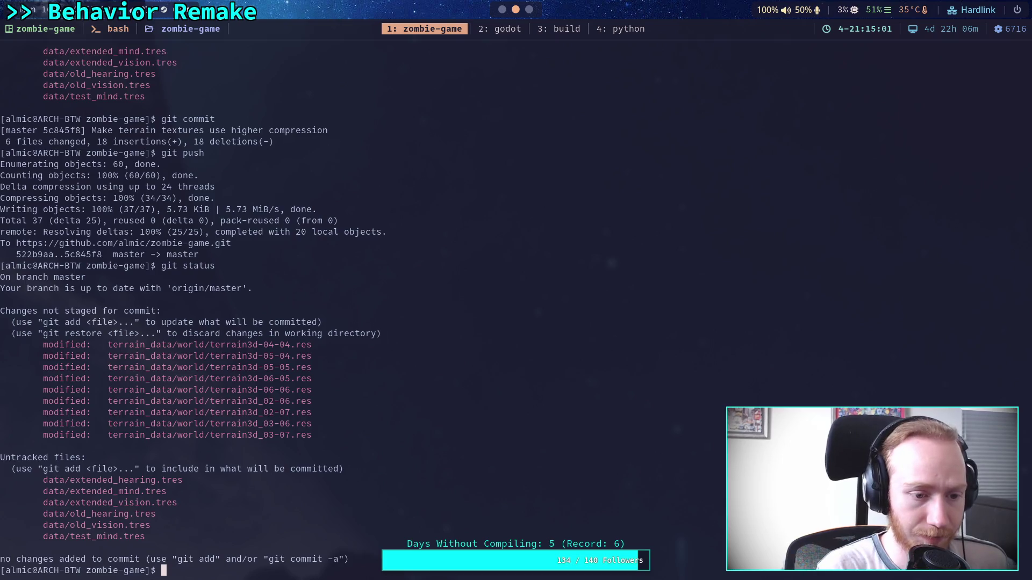
{"action": "key", "text": "super+2"}
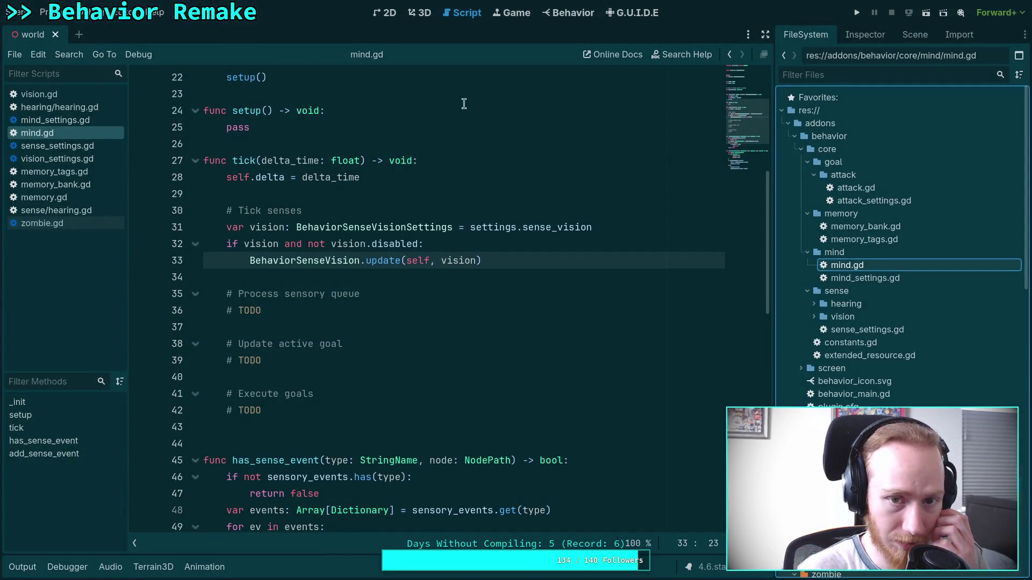
- Show the 3D world scene and save it with Ctrl+S
{"action": "left_click", "coordinate": [421, 13]}
{"action": "scroll", "coordinate": [503, 188], "scroll_direction": "down", "scroll_amount": 5}
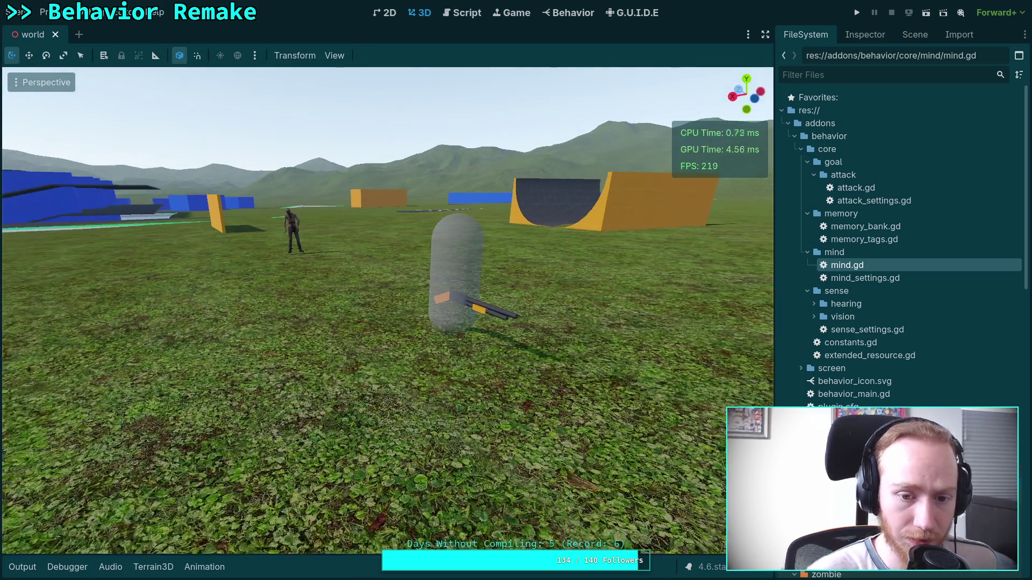
{"action": "key", "text": "ctrl+s"}
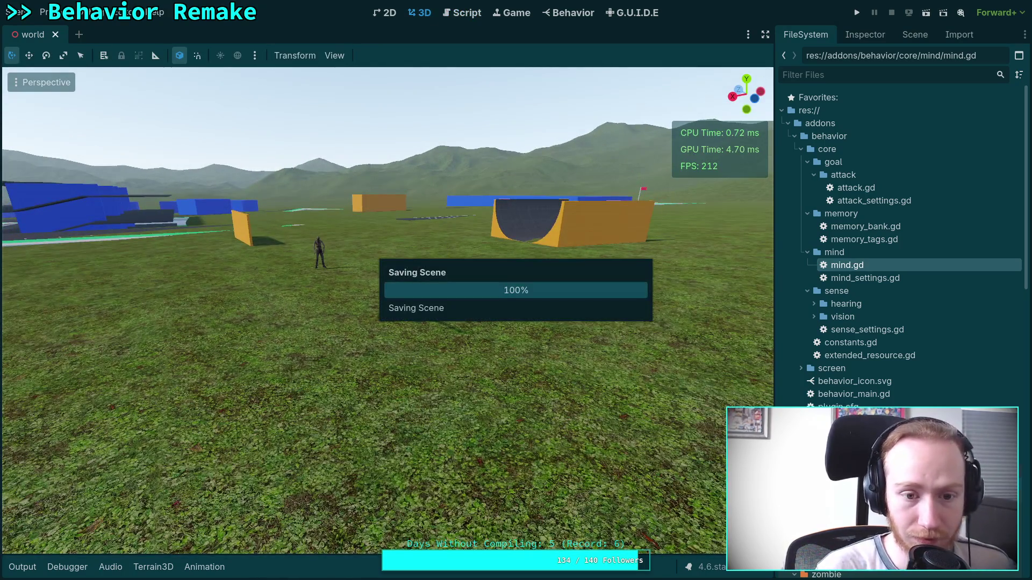
{"action": "key", "text": "ctrl+s"}
{"action": "key", "text": "ctrl+s"}
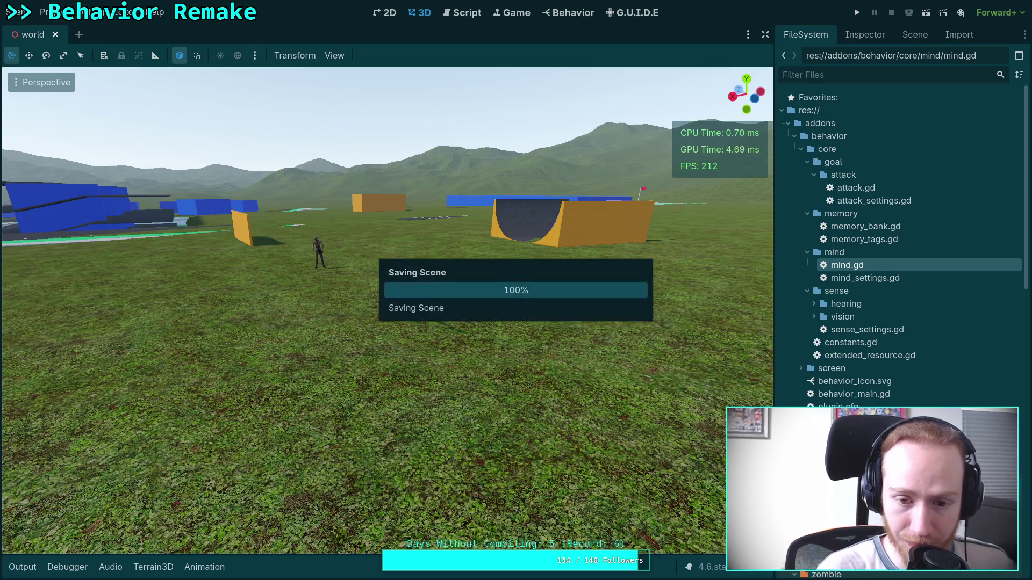
{"action": "key", "text": "ctrl+s"}
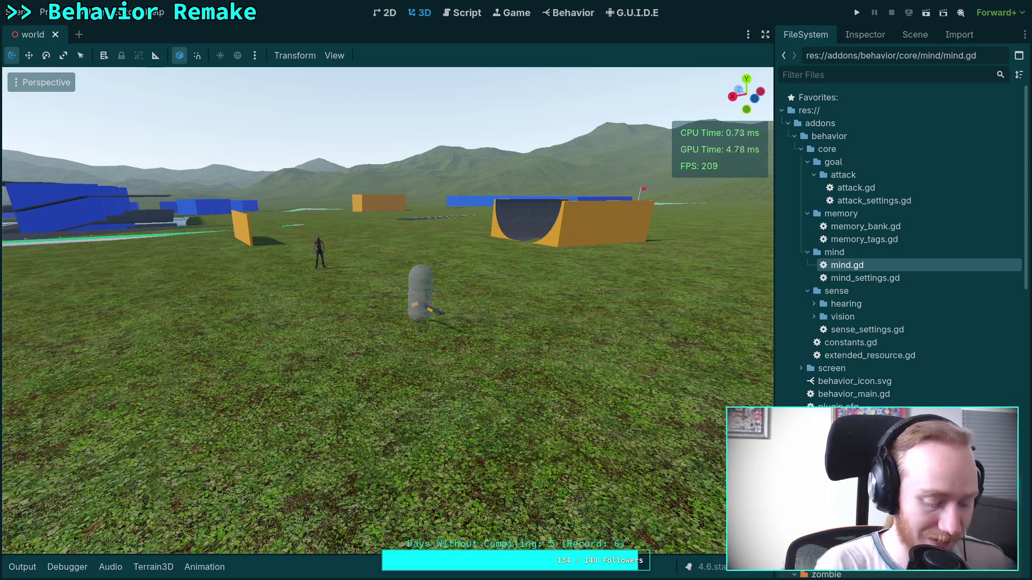
- Rerun git status in the terminal to confirm the nine terrain data files are still modified
{"action": "key", "text": "super+1"}
{"action": "key", "text": "Up"}
{"action": "key", "text": "Return"}
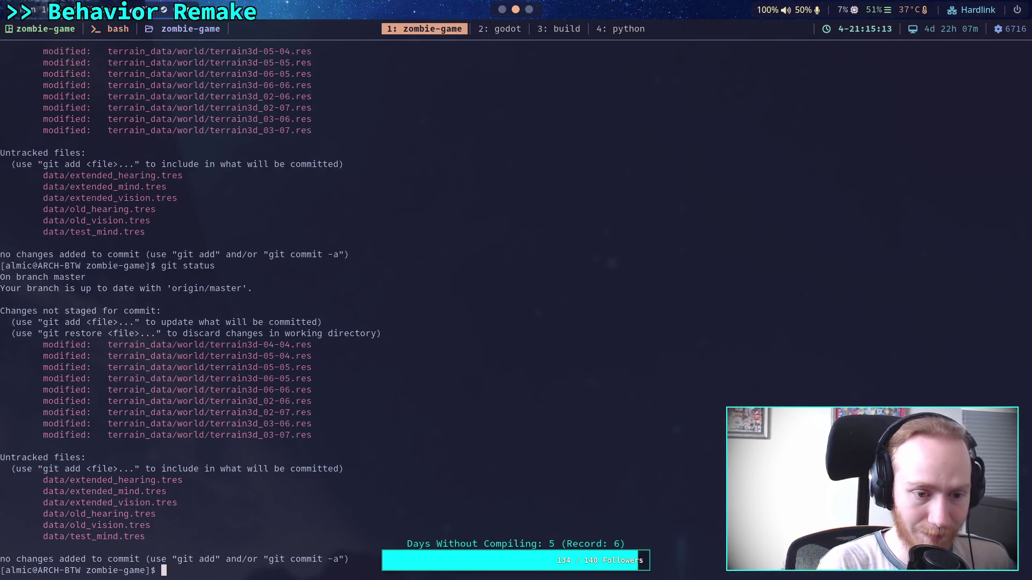
- Stage terrain_data/world/ and check with git status that the terrain files are staged
{"action": "type", "text": "git add te"}
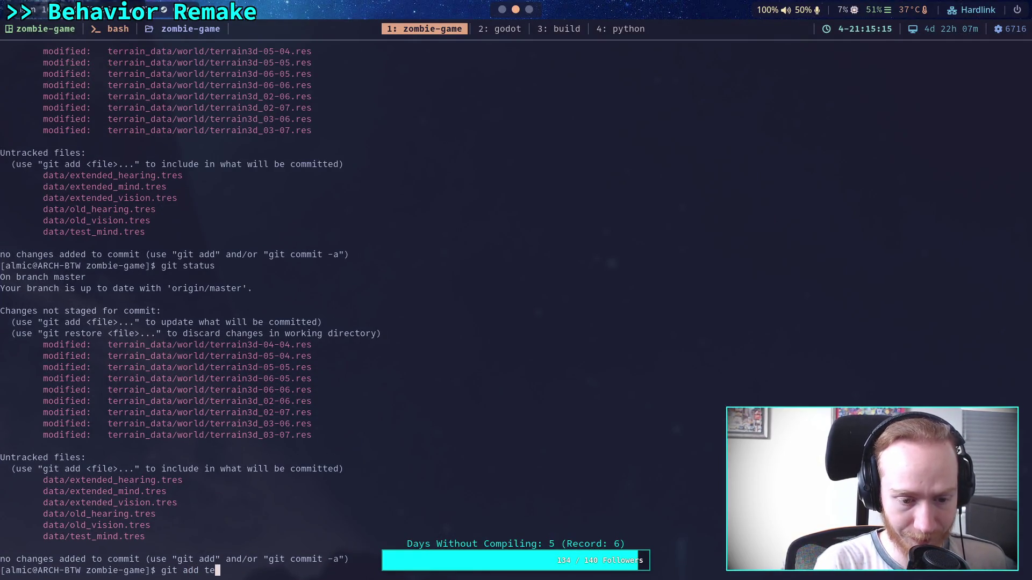
{"action": "key", "text": "Tab"}
{"action": "type", "text": "w"}
{"action": "key", "text": "Tab"}
{"action": "key", "text": "Return"}
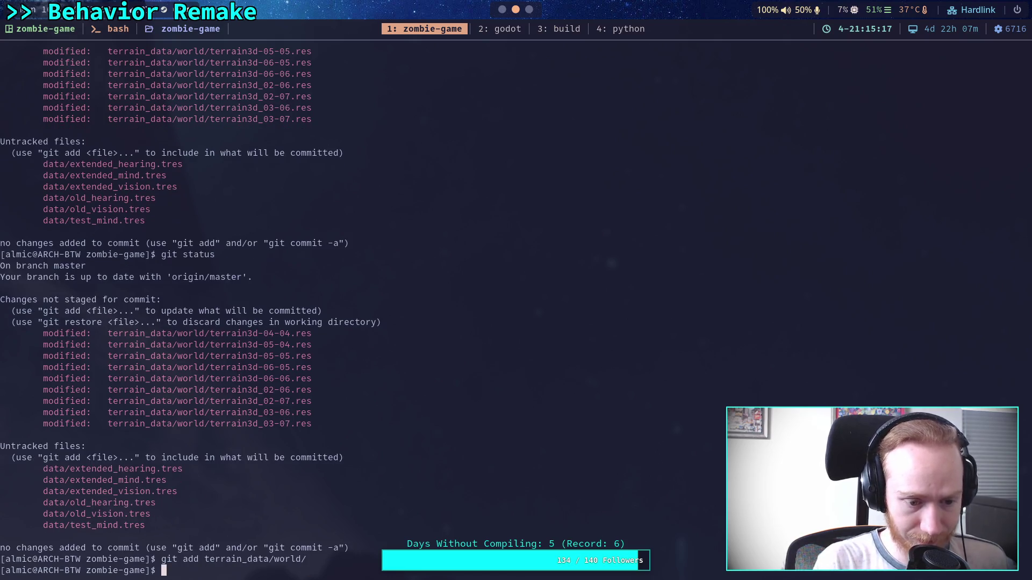
{"action": "type", "text": "git status"}
{"action": "key", "text": "Return"}
- Commit with message 'Update terrain data' plus the note '- Why do you do this Terrain3D? WHY?!'
{"action": "type", "text": "git commit"}
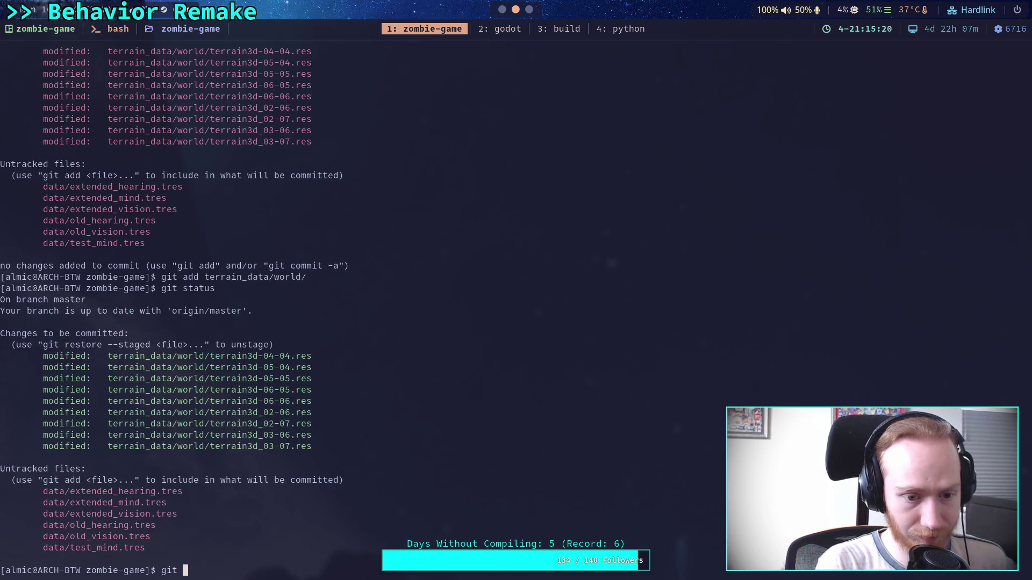
{"action": "key", "text": "Return"}
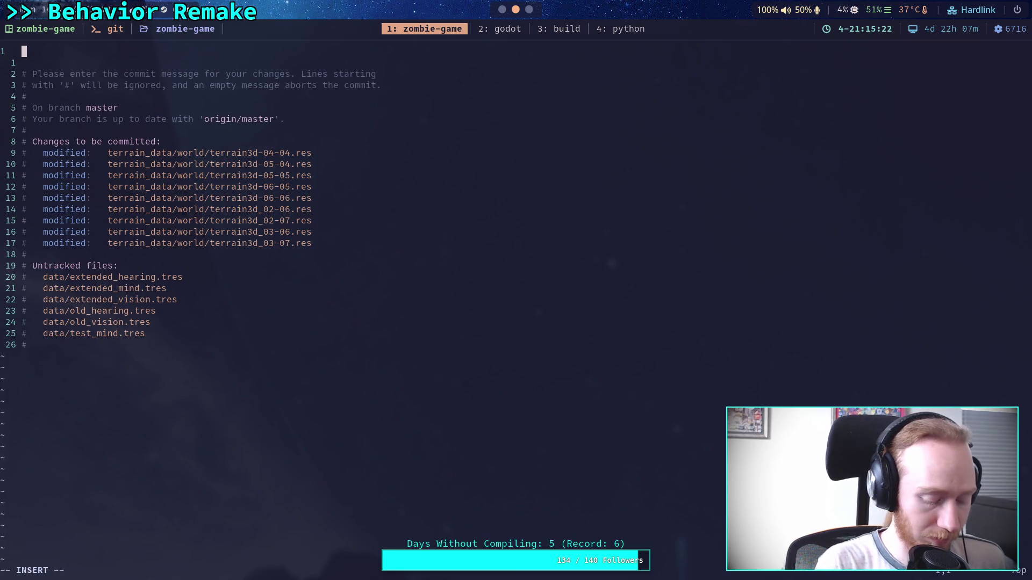
{"action": "type", "text": "Up"}
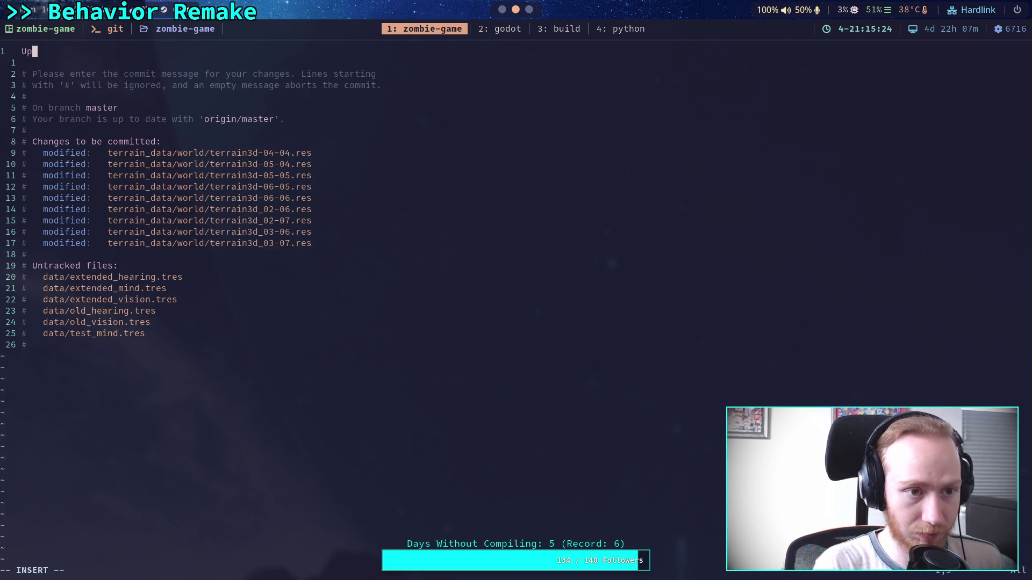
{"action": "type", "text": "date terrain "}
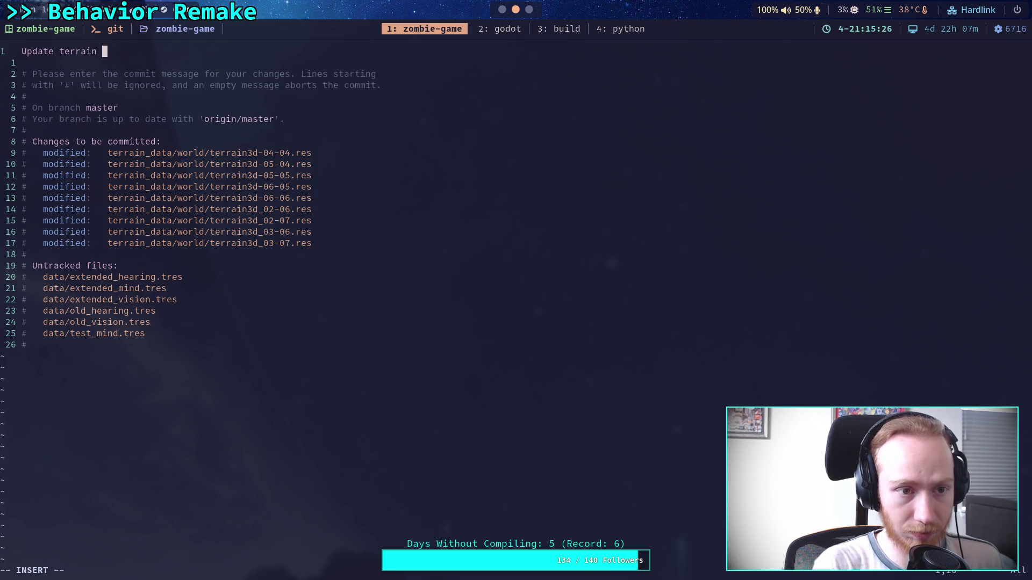
{"action": "type", "text": "data"}
{"action": "key", "text": "Return"}
{"action": "key", "text": "Return"}
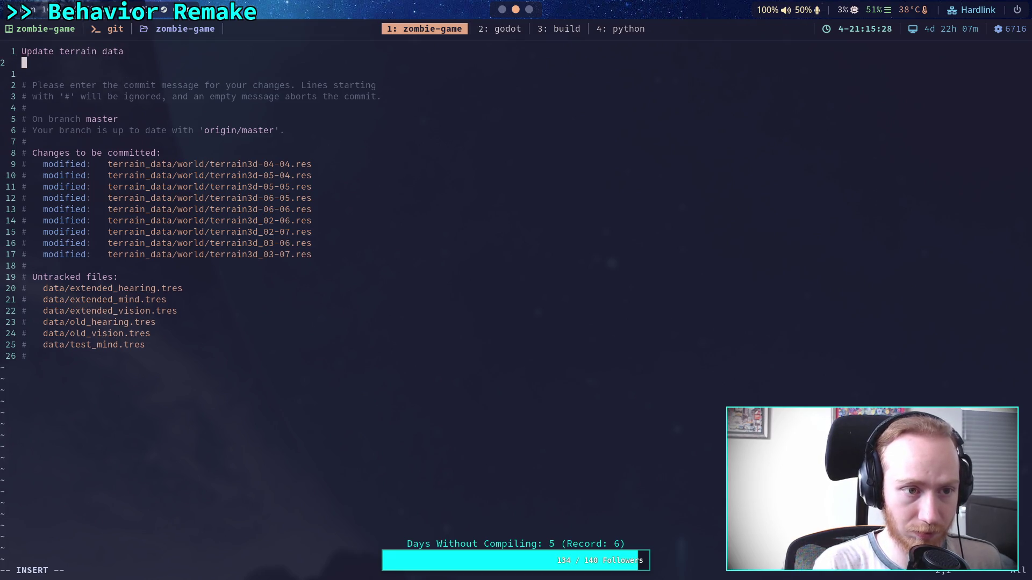
{"action": "type", "text": "- "}
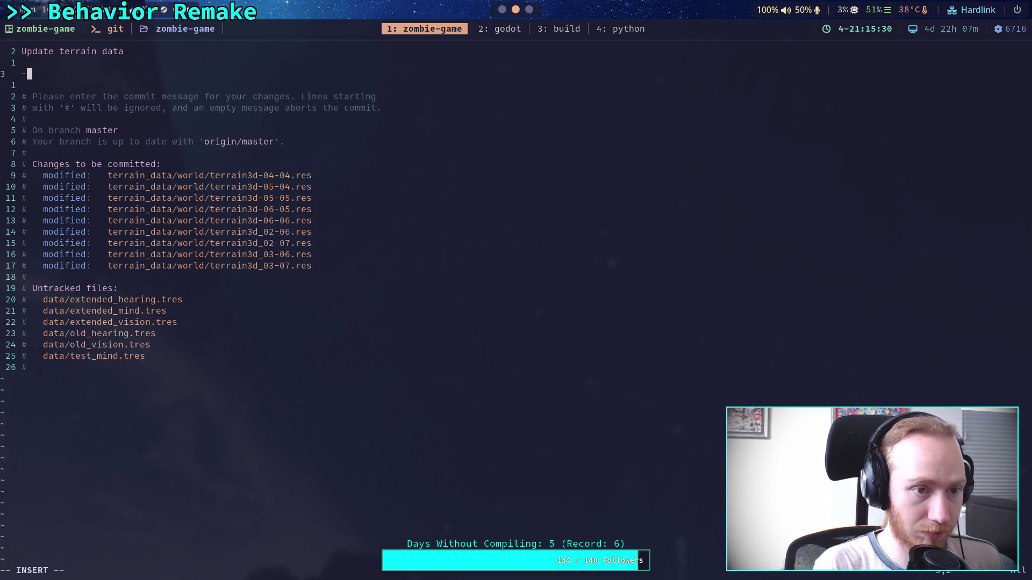
{"action": "type", "text": "Wh"}
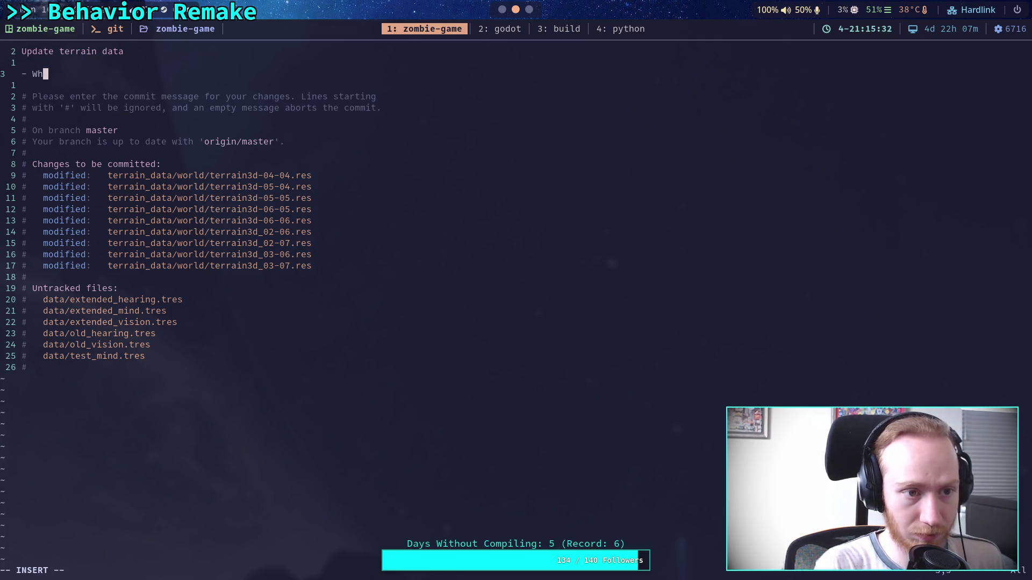
{"action": "type", "text": "y do you do thi"}
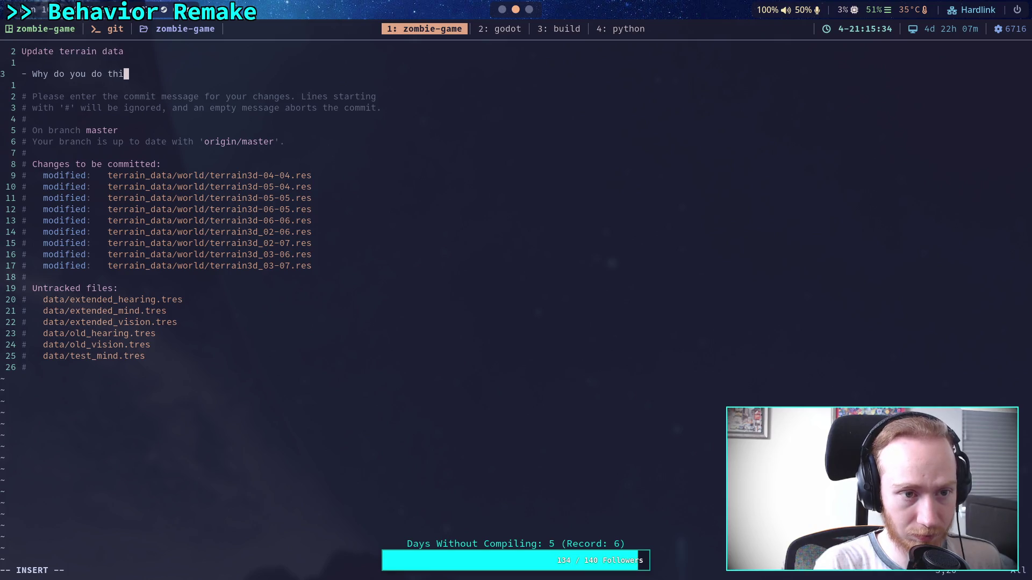
{"action": "type", "text": "s Terrain3D"}
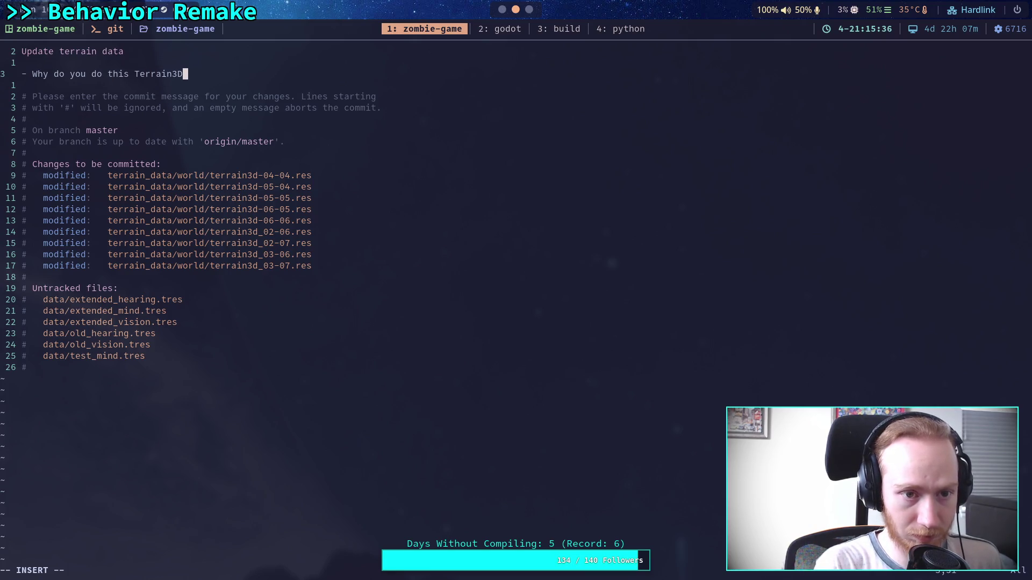
{"action": "type", "text": "? WHG"}
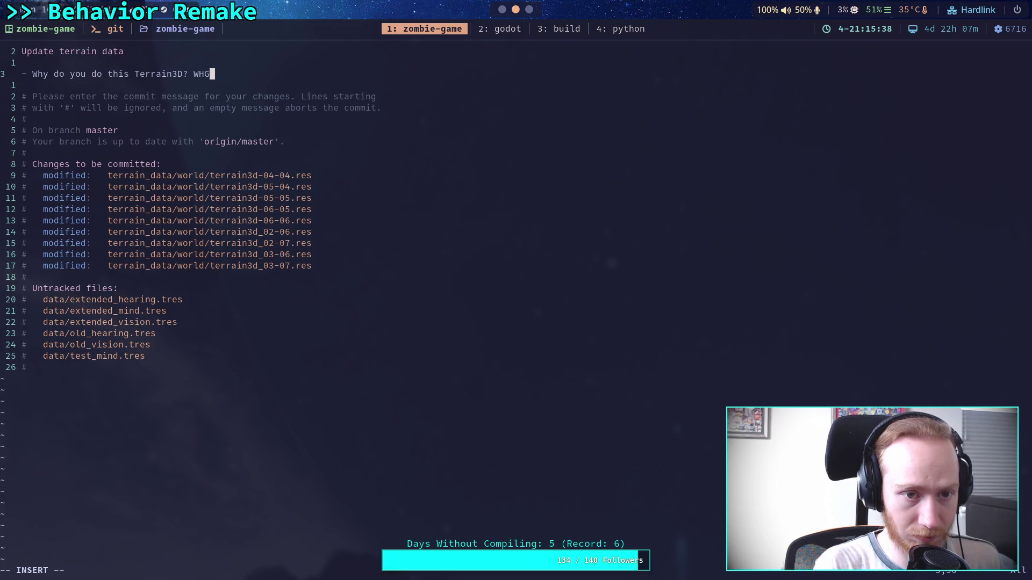
{"action": "key", "text": "BackSpace"}
{"action": "type", "text": "Y!?"}
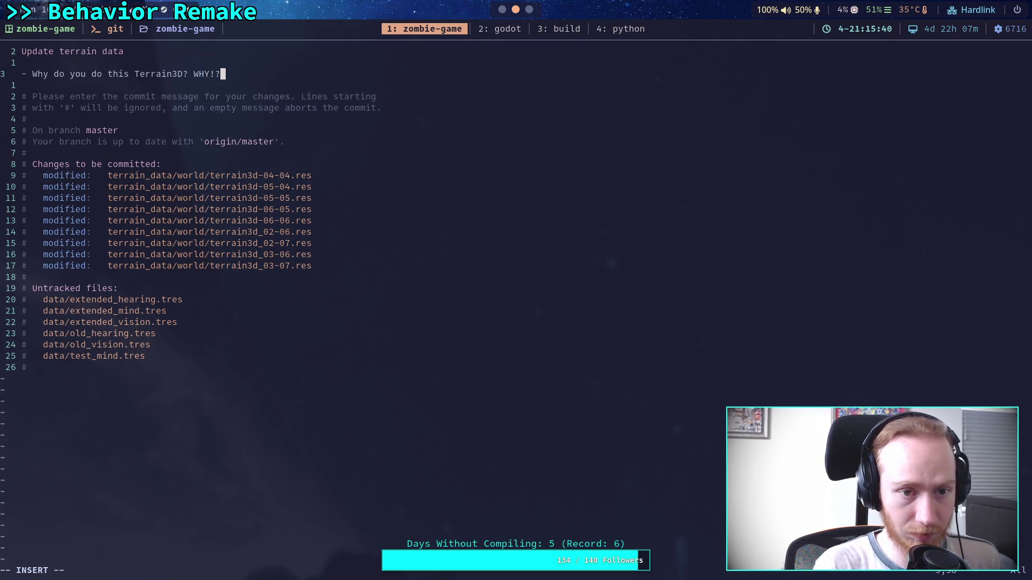
{"action": "key", "text": "BackSpace"}
{"action": "key", "text": "BackSpace"}
{"action": "type", "text": "?!"}
{"action": "key", "text": "Escape"}
{"action": "type", "text": ":wq"}
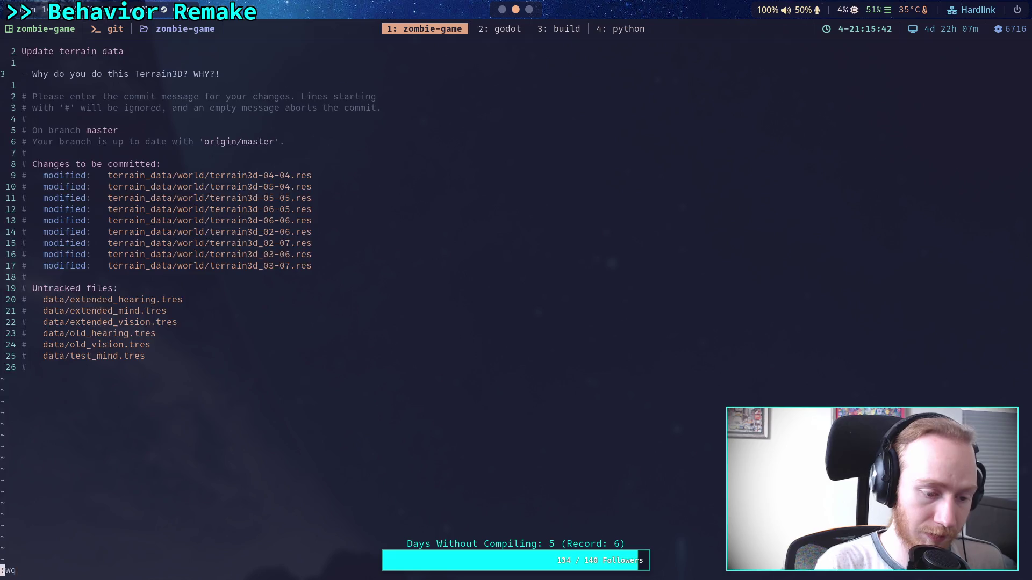
{"action": "key", "text": "Return"}
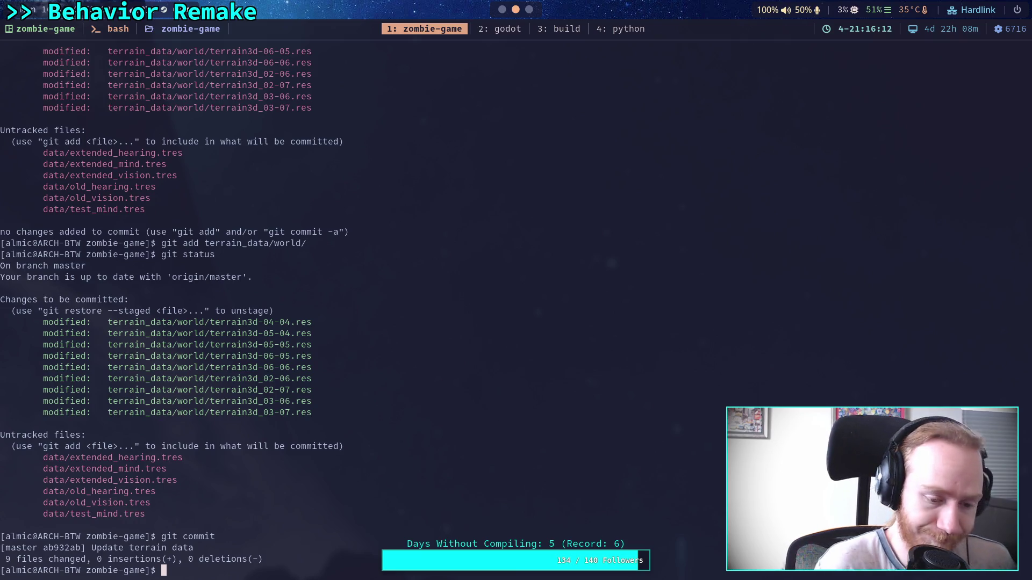
- Push the terrain data commit to origin master
{"action": "type", "text": "git push"}
{"action": "key", "text": "Return"}
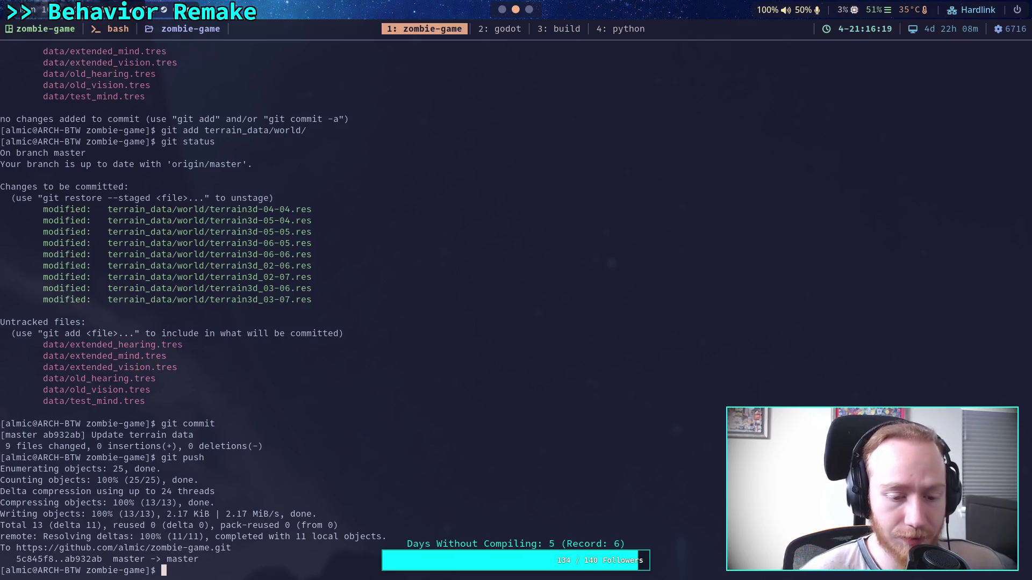
{"action": "key", "text": "super+2"}
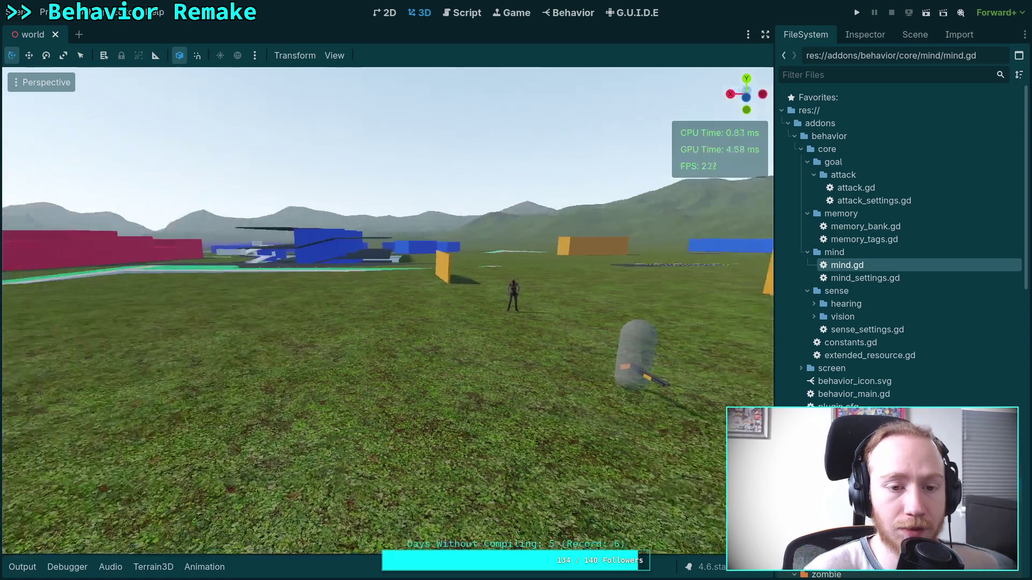
- Move from the 3D world scene to mind.gd, placing the caret on blank line 37, and show the Output log
{"action": "mouse_move", "coordinate": [502, 291]}
{"action": "left_mouse_down"}
{"action": "mouse_move", "coordinate": [377, 291]}
{"action": "mouse_move", "coordinate": [537, 293]}
{"action": "mouse_move", "coordinate": [457, 296]}
{"action": "mouse_move", "coordinate": [579, 313]}
{"action": "left_mouse_up"}
{"action": "left_click", "coordinate": [463, 12]}
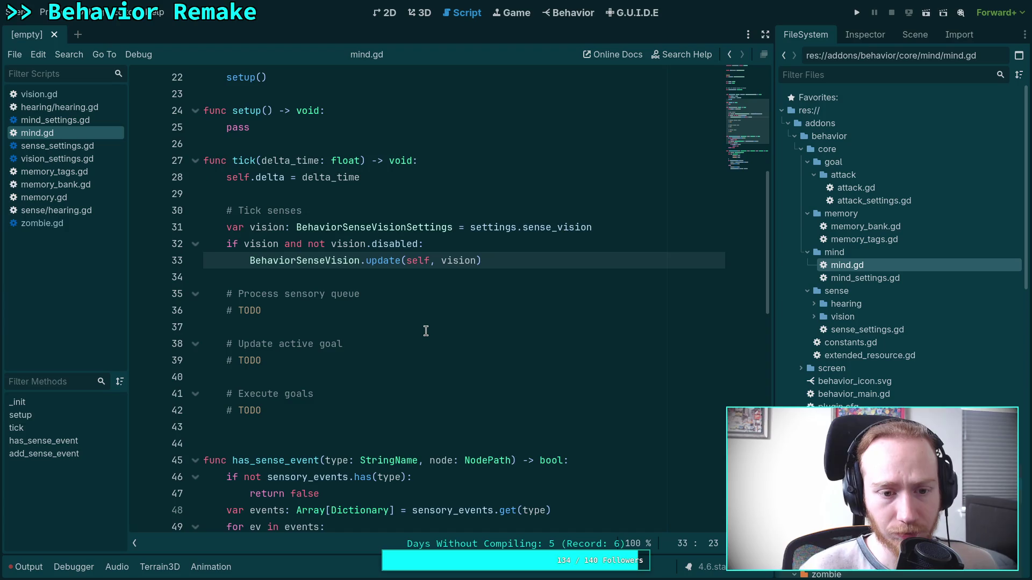
{"action": "left_click", "coordinate": [426, 329]}
{"action": "left_click", "coordinate": [25, 567]}
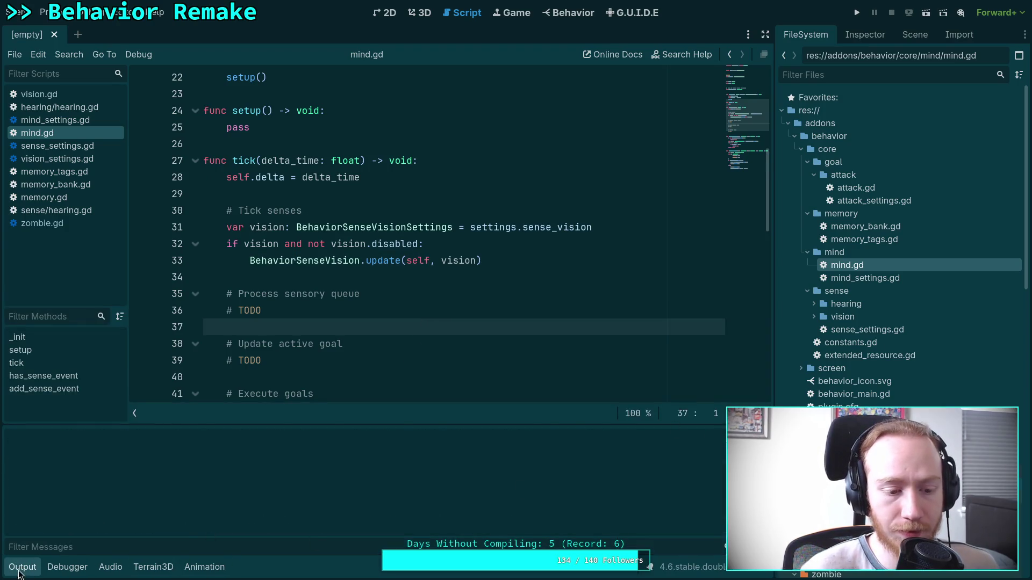
- Collapse the Output log and put the caret at the end of the Process sensory queue comment
{"action": "left_click", "coordinate": [22, 567]}
{"action": "left_click", "coordinate": [307, 355]}
{"action": "left_click", "coordinate": [300, 378]}
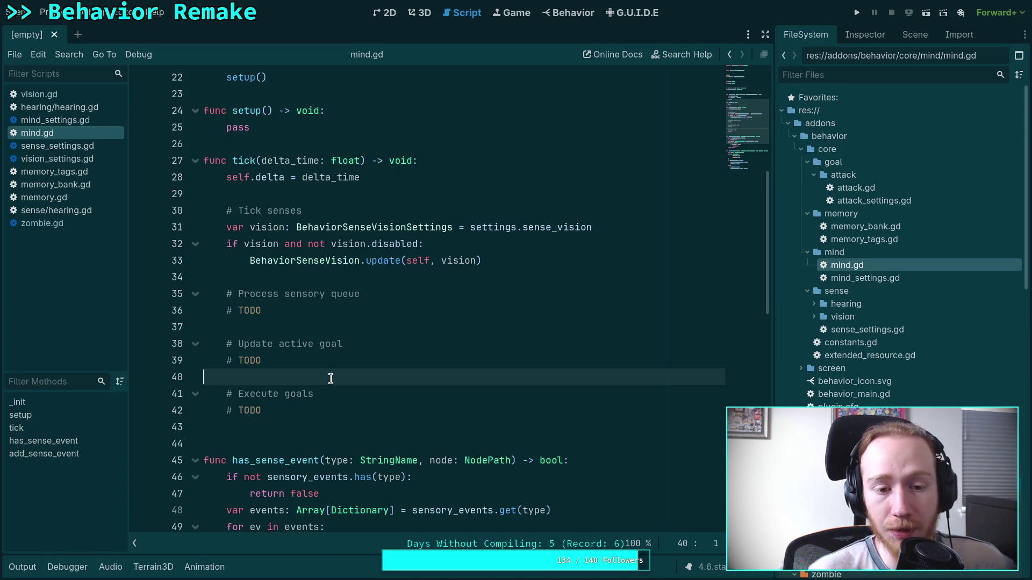
{"action": "left_click", "coordinate": [484, 295]}
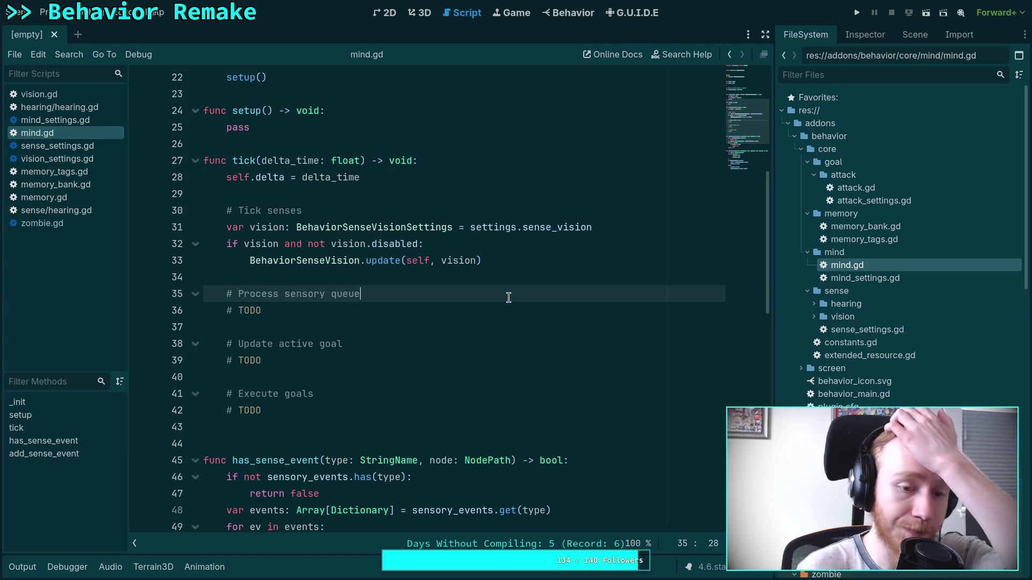
- Add bullet comments about seeing and catagorizing the player and hearing weapons, vehicles, movement, explosions
{"action": "key", "text": "Return"}
{"action": "type", "text": "#"}
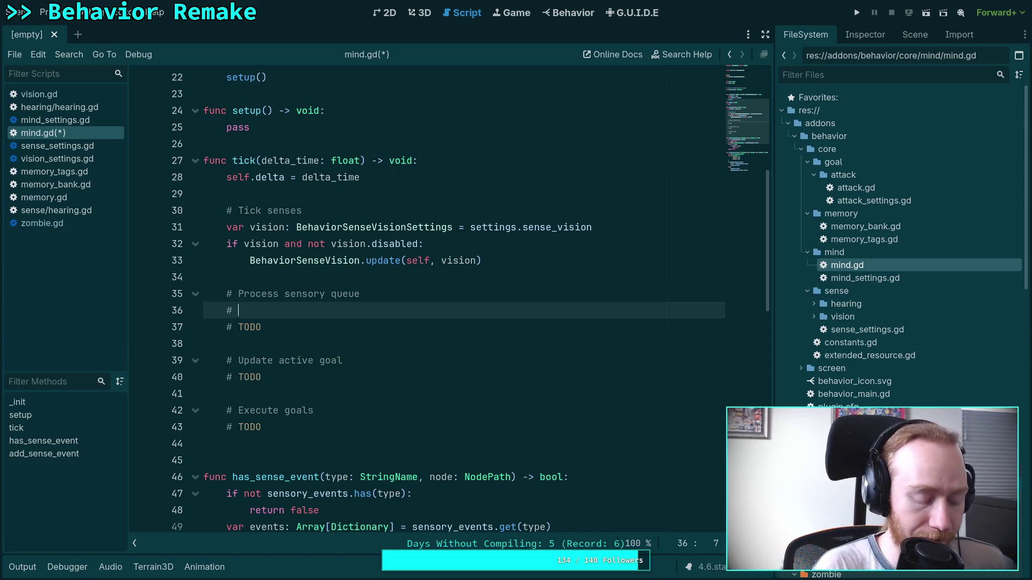
{"action": "type", "text": " - "}
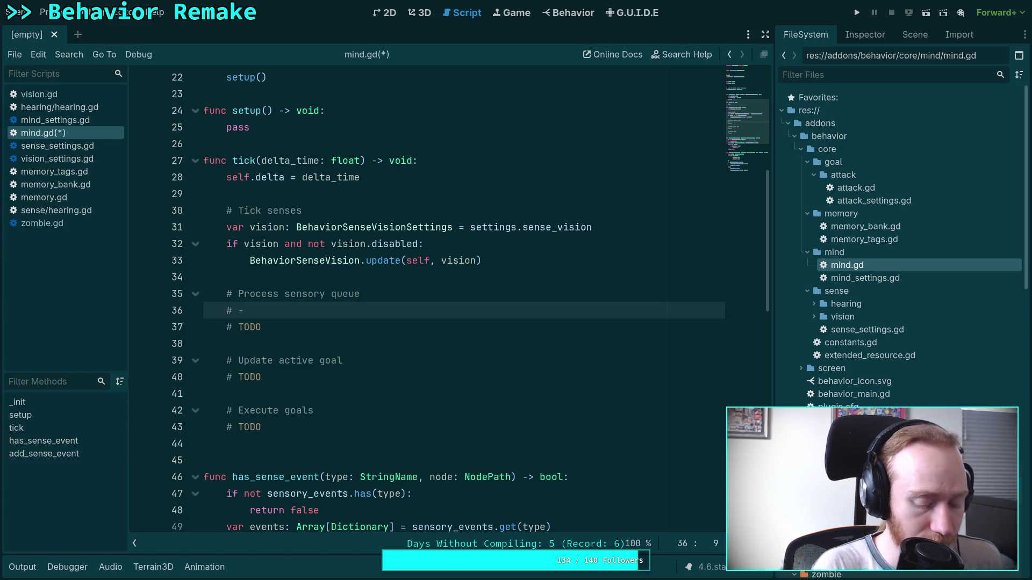
{"action": "type", "text": "Be abl"}
{"action": "type", "text": "e t"}
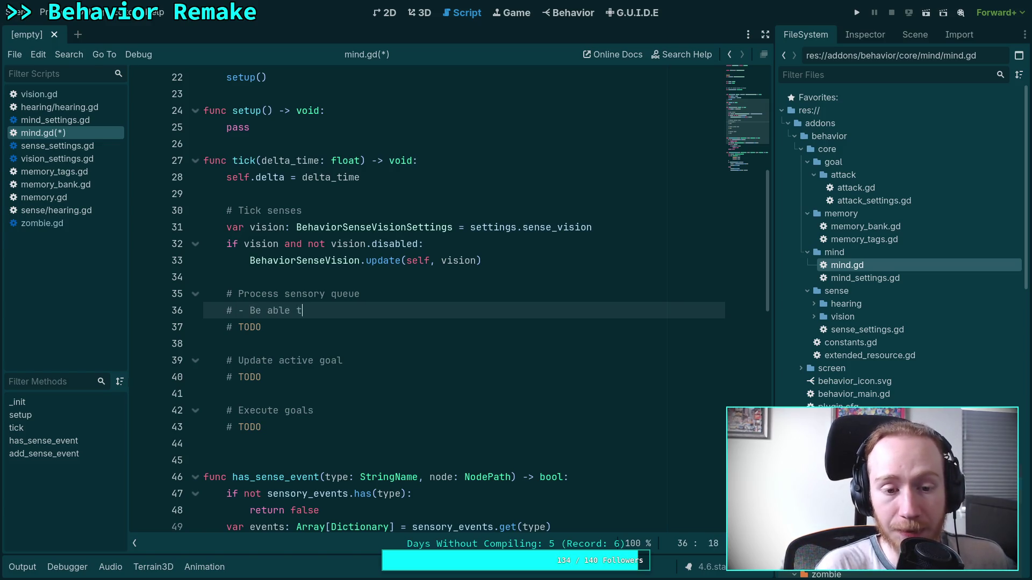
{"action": "type", "text": "o see and c"}
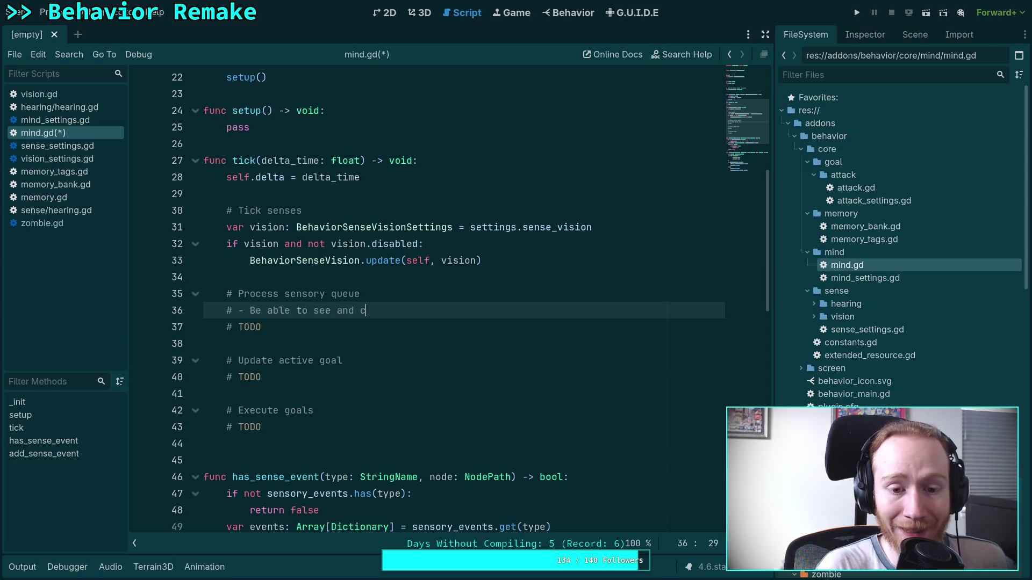
{"action": "type", "text": "atagor"}
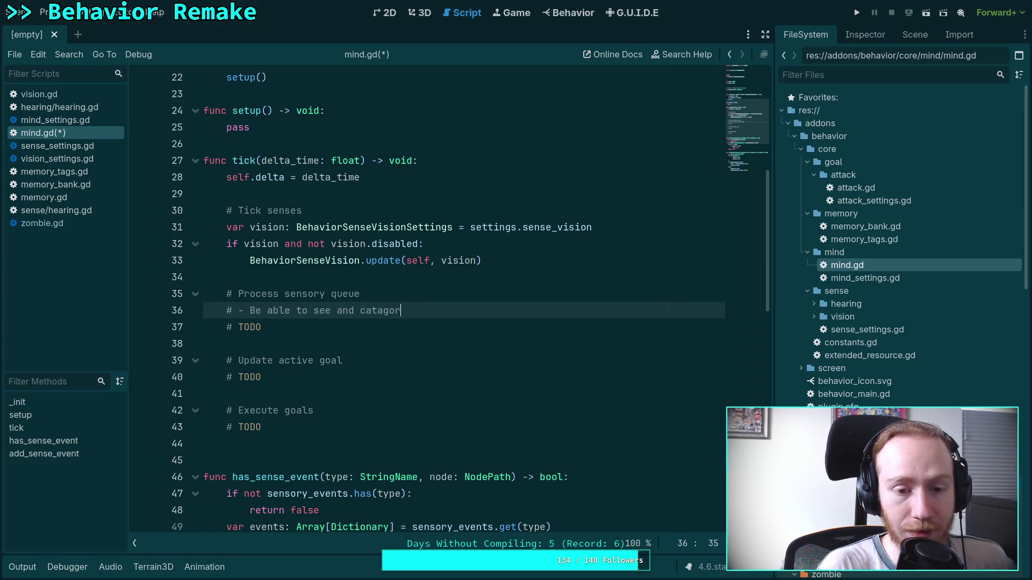
{"action": "type", "text": "ize the player"}
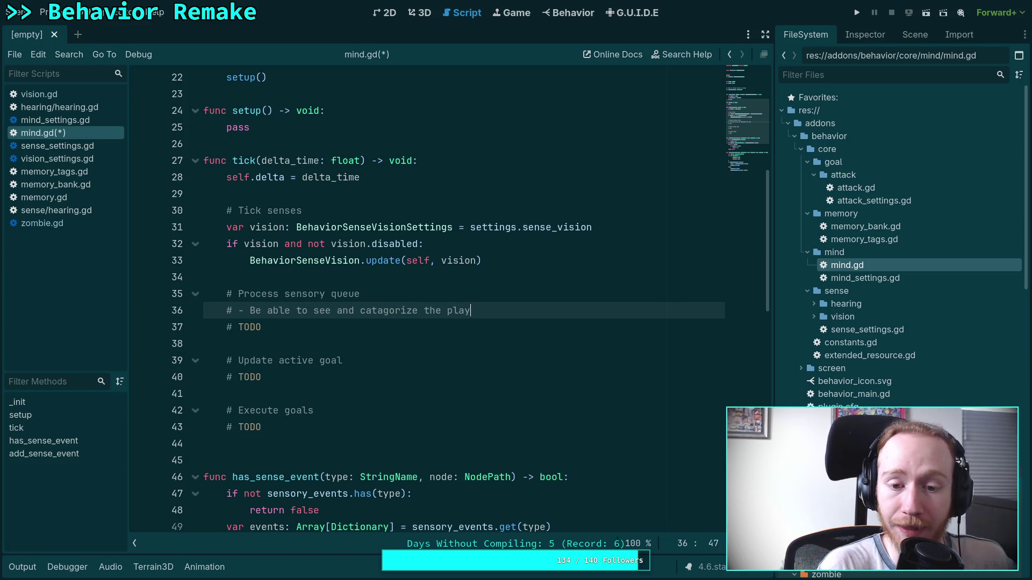
{"action": "key", "text": "Return"}
{"action": "type", "text": "# -"}
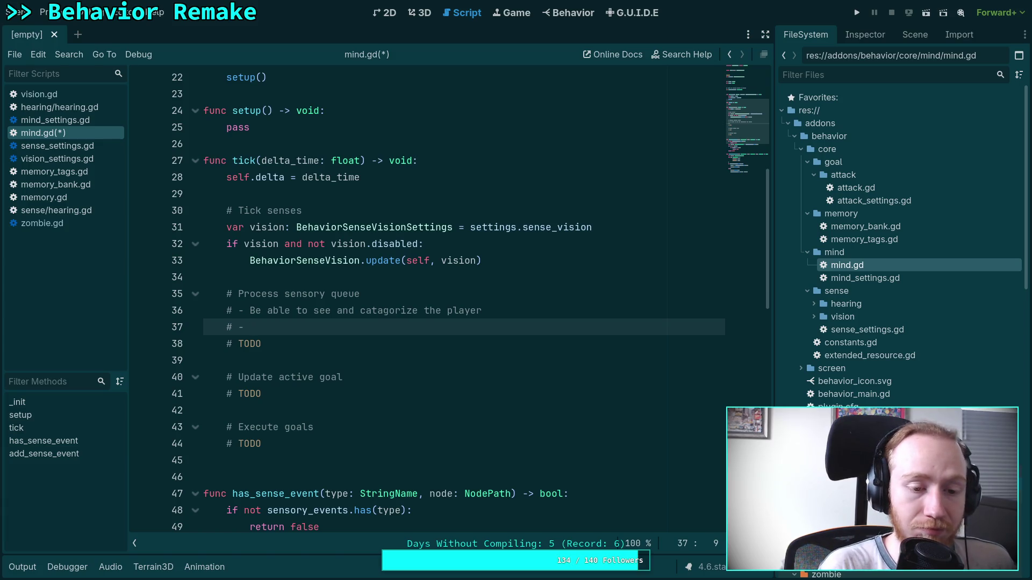
{"action": "type", "text": "Be able to he"}
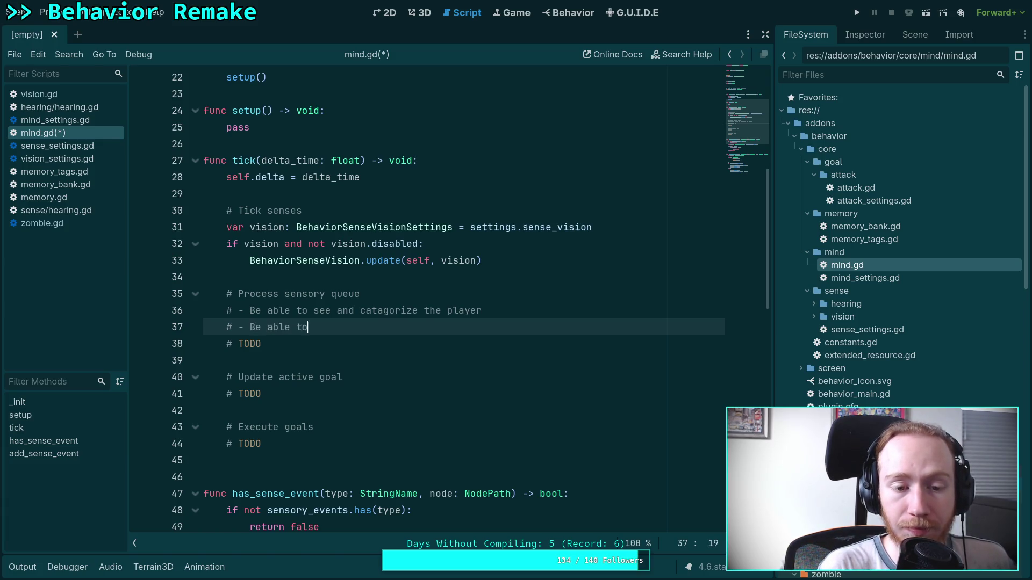
{"action": "type", "text": "ar "}
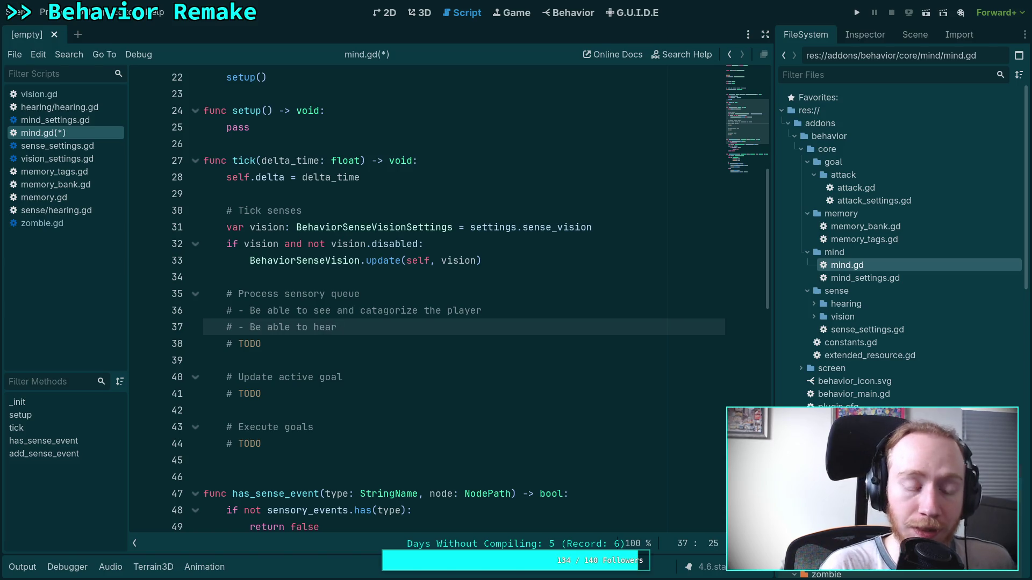
{"action": "type", "text": "weapon"}
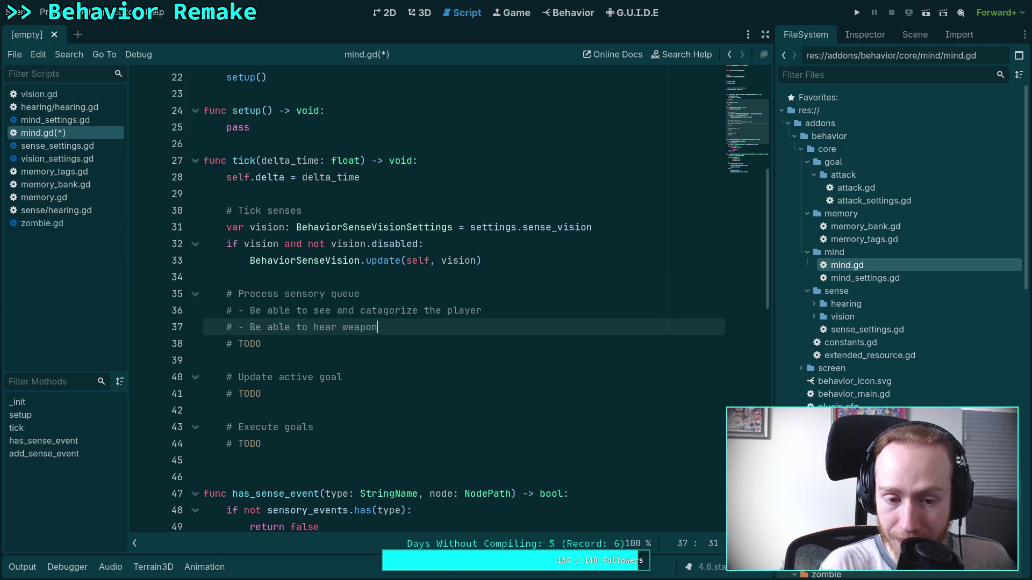
{"action": "type", "text": "s, vi"}
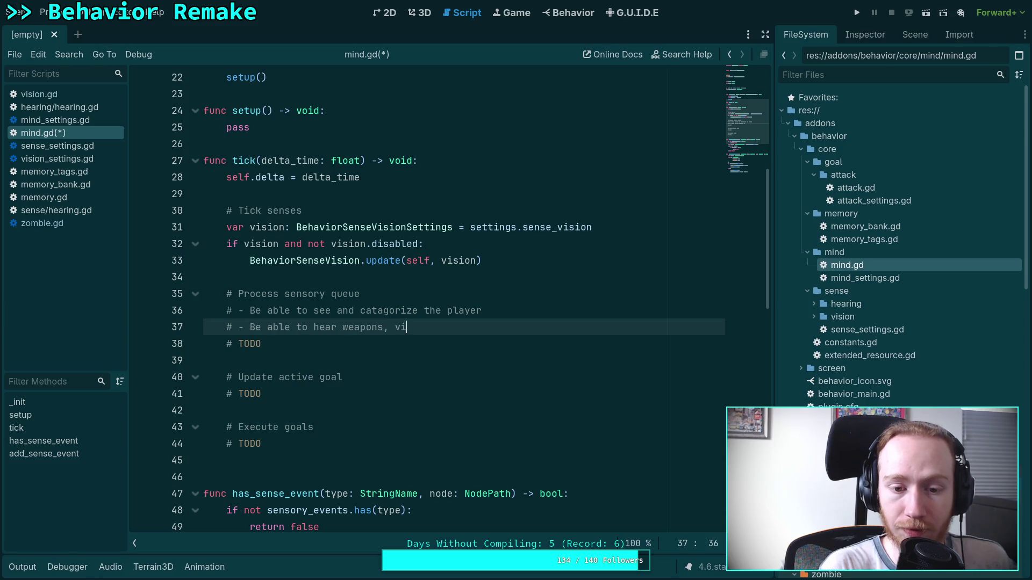
{"action": "key", "text": "BackSpace"}
{"action": "type", "text": "ehicles, "}
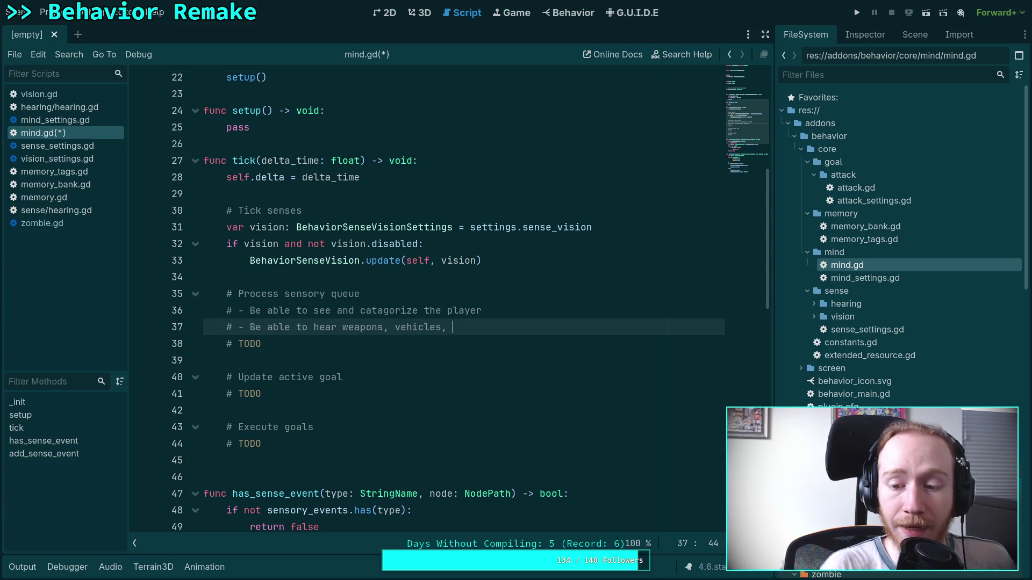
{"action": "type", "text": "movement,"}
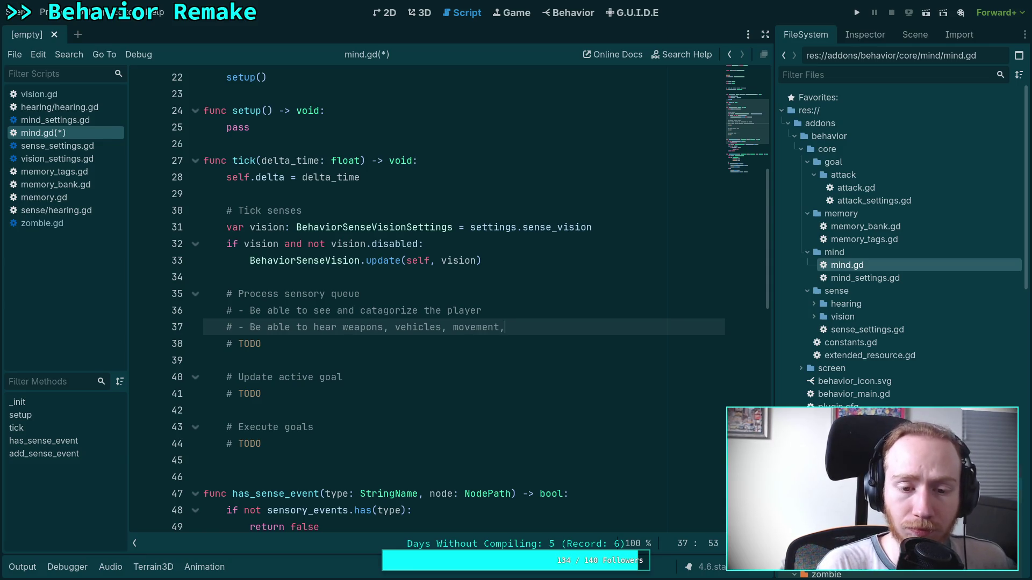
{"action": "type", "text": " explosion"}
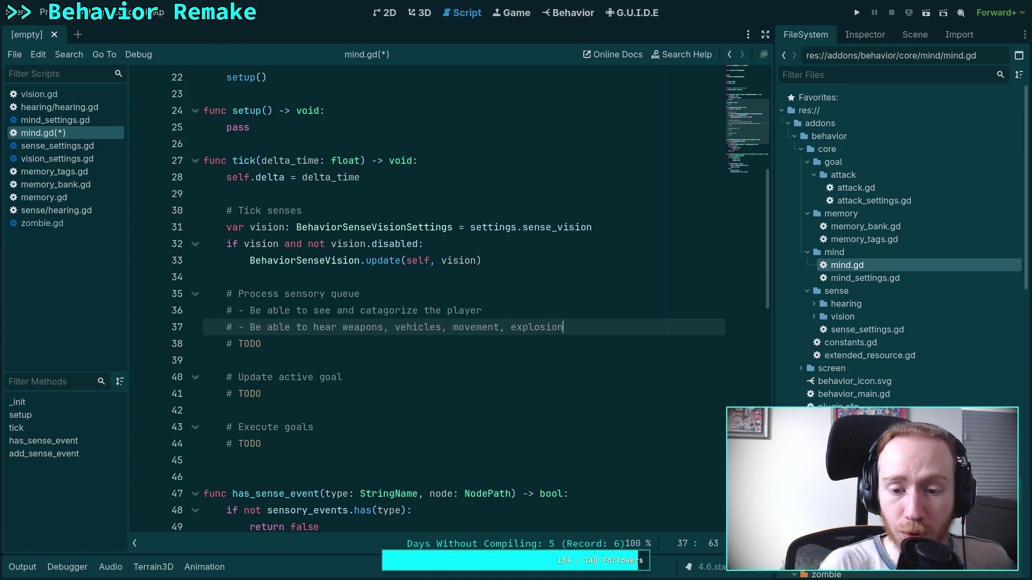
{"action": "type", "text": "s"}
{"action": "key", "text": "Return"}
{"action": "type", "text": "# -"}
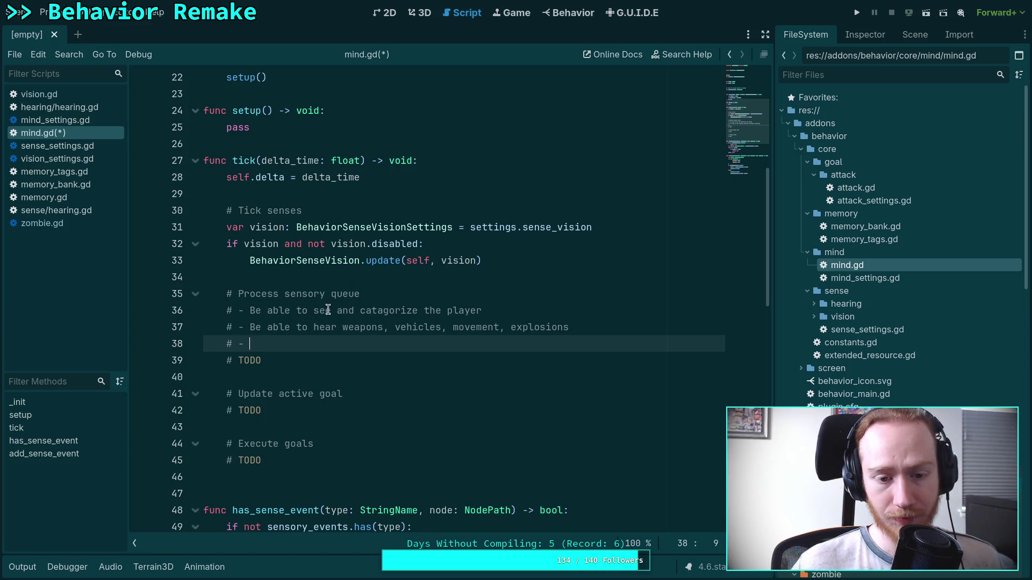
- Rework line 36 into 'catagorize:' with 'the player' split onto its own comment line
{"action": "left_click", "coordinate": [417, 310]}
{"action": "type", "text": ":"}
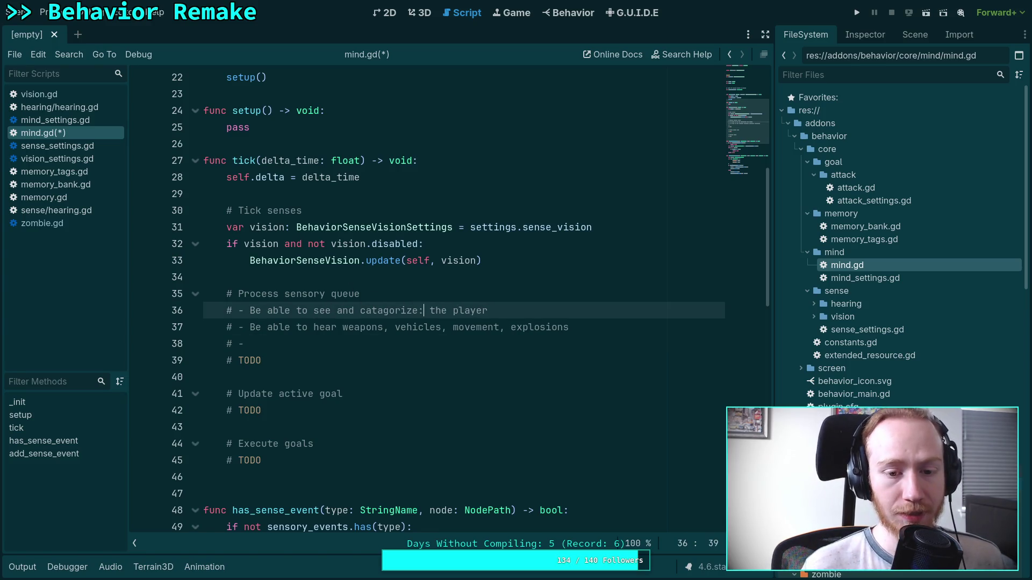
{"action": "left_click_drag", "start_coordinate": [314, 310], "coordinate": [361, 307]}
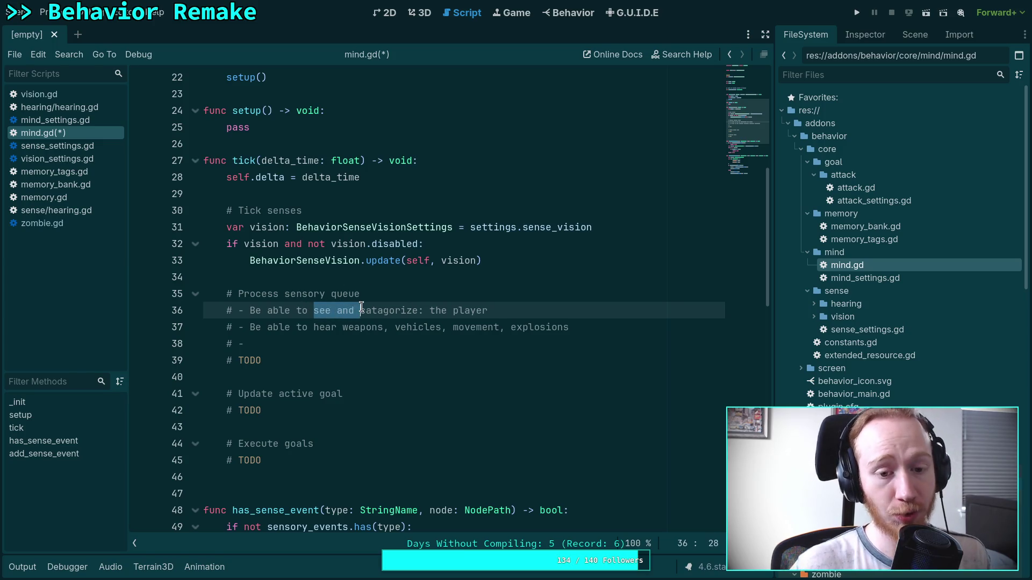
{"action": "key", "text": "BackSpace"}
{"action": "left_click", "coordinate": [430, 311]}
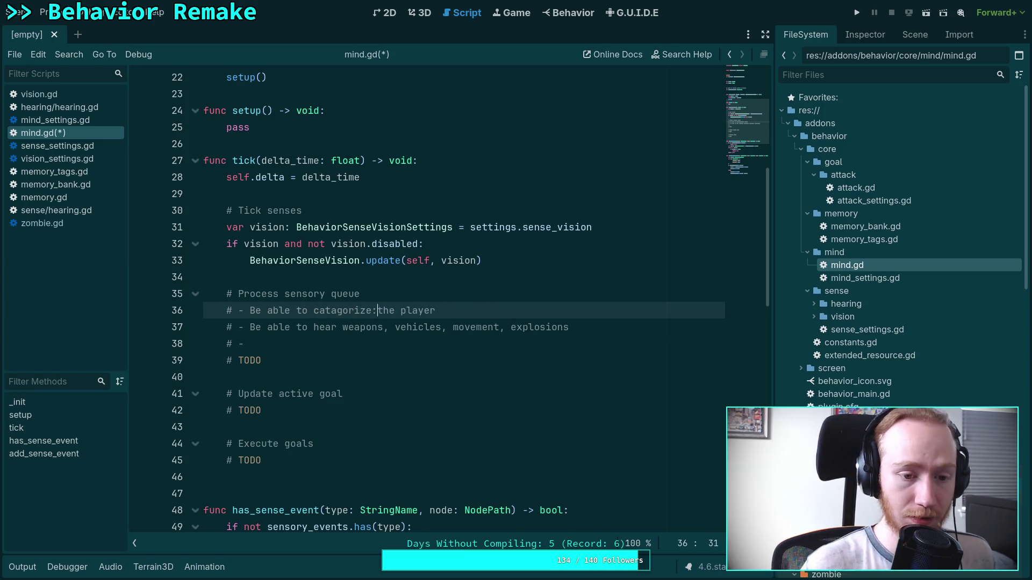
{"action": "key", "text": "Return"}
{"action": "type", "text": "#"}
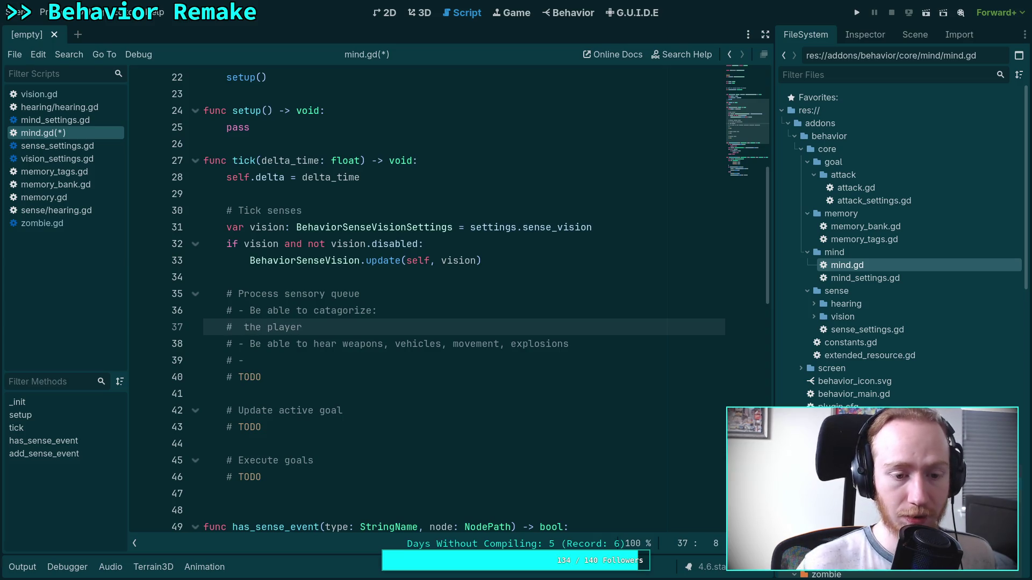
- Delete all the sensory-queue bullet comments, leaving just the TODO, and save mind.gd
{"action": "mouse_move", "coordinate": [328, 360]}
{"action": "left_mouse_down"}
{"action": "mouse_move", "coordinate": [158, 331]}
{"action": "mouse_move", "coordinate": [131, 305]}
{"action": "left_mouse_up"}
{"action": "key", "text": "BackSpace"}
{"action": "key", "text": "BackSpace"}
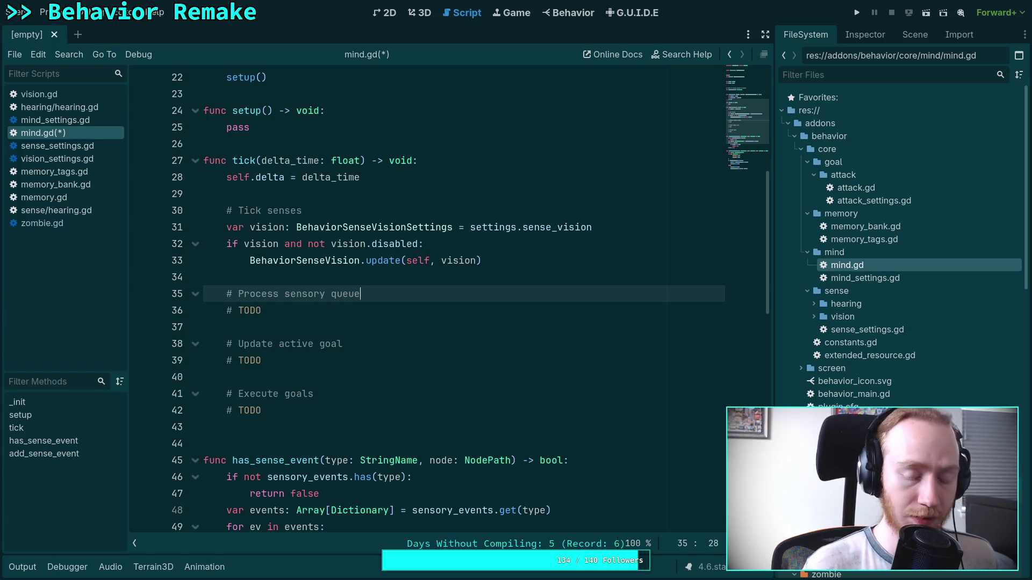
{"action": "key", "text": "ctrl+s"}
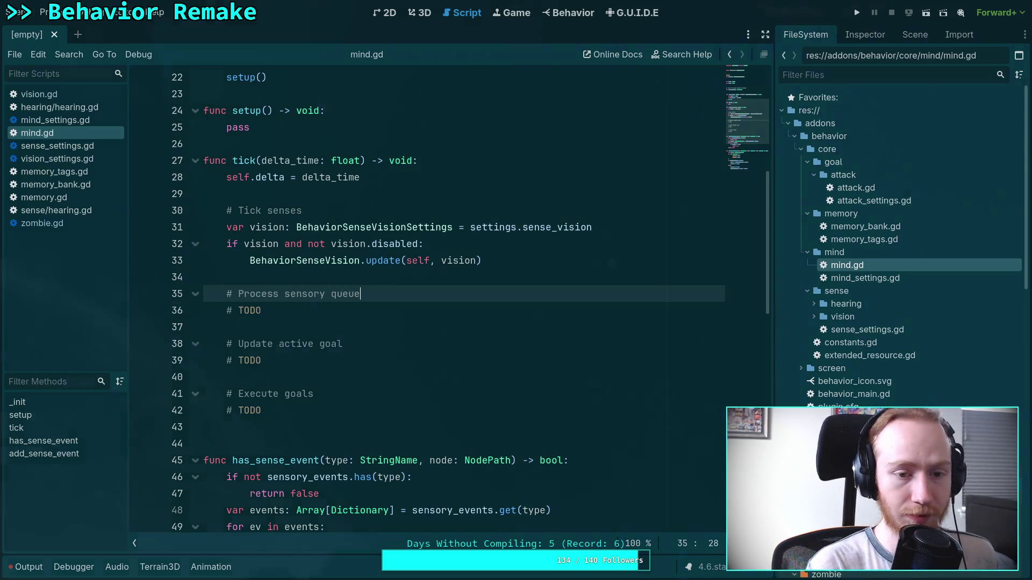
{"action": "key", "text": "super+1"}
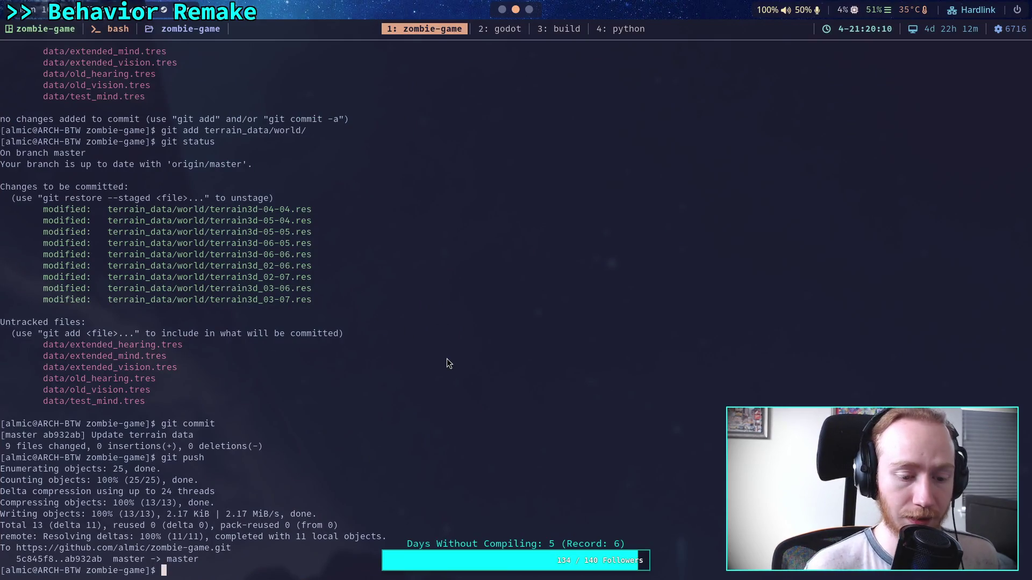
- Launch Neovim in the project, show hidden files, expand scratch, and delete the proton_scatter folder
{"action": "type", "text": "n ."}
{"action": "key", "text": "BackSpace"}
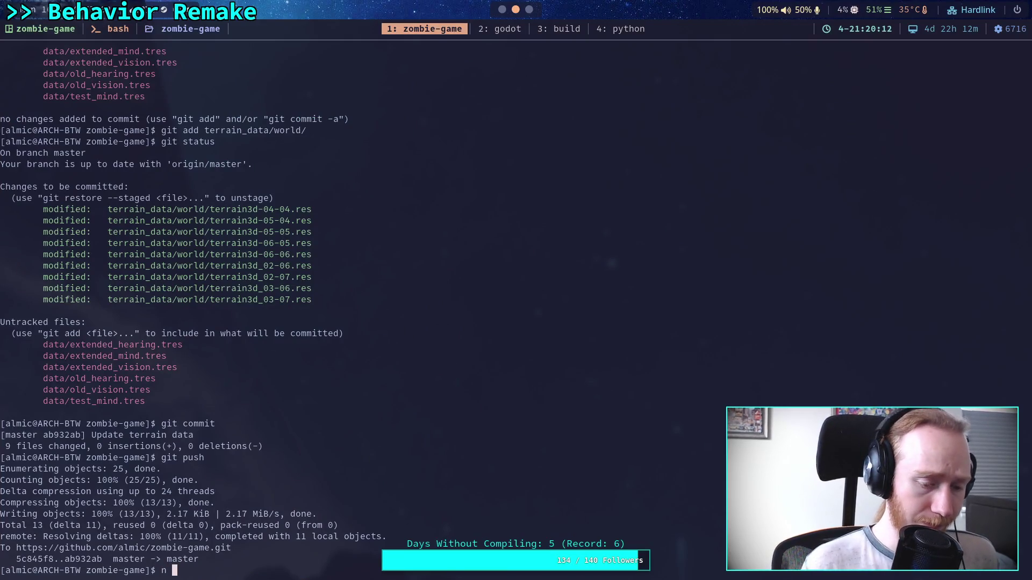
{"action": "key", "text": "Return"}
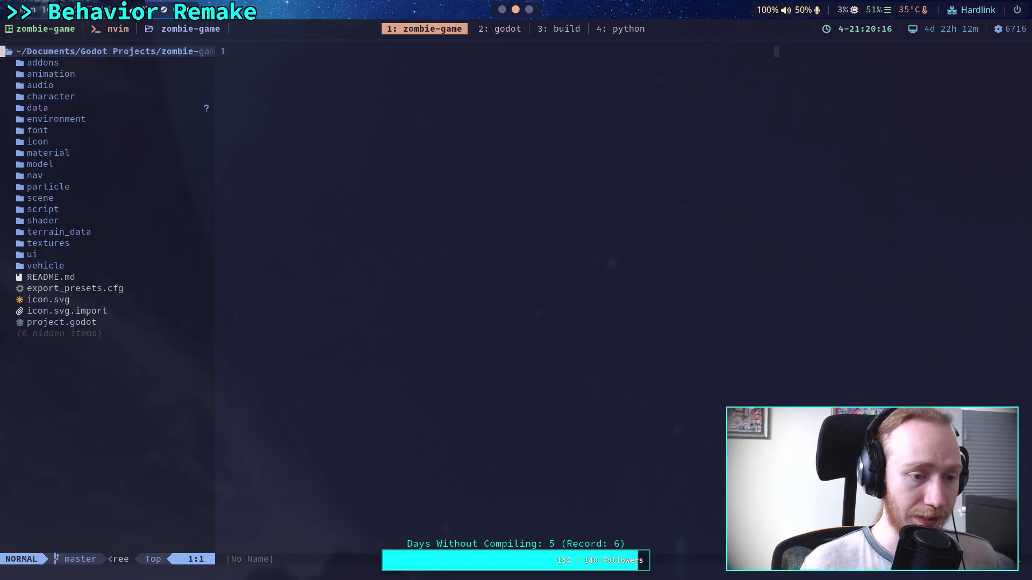
{"action": "key", "text": "shift+h"}
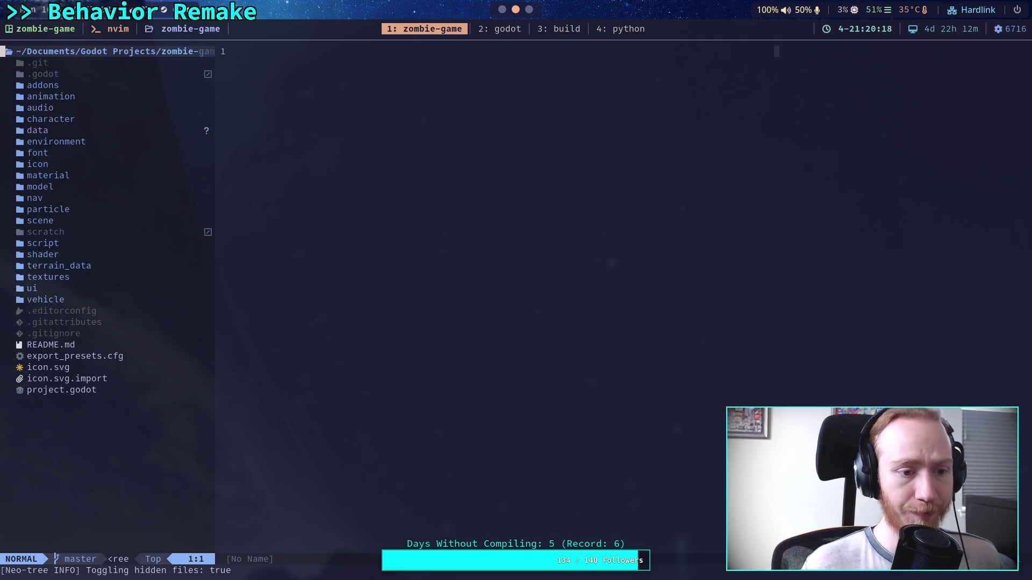
{"action": "key", "text": "j"}
{"action": "key", "text": "j"}
{"action": "key", "text": "j"}
{"action": "key", "text": "Return"}
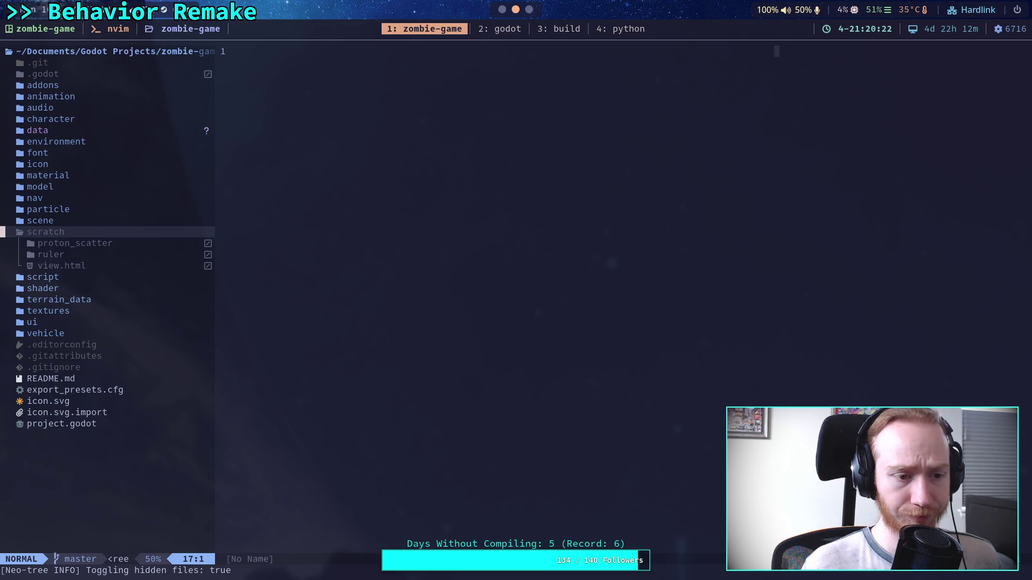
{"action": "key", "text": "j"}
{"action": "key", "text": "Return"}
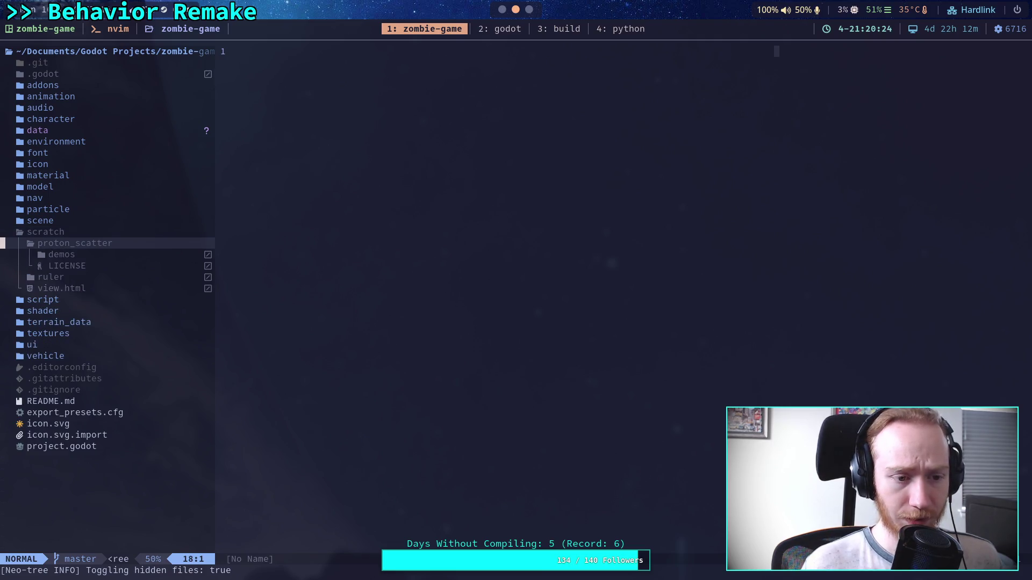
{"action": "key", "text": "j"}
{"action": "key", "text": "Return"}
{"action": "key", "text": "k"}
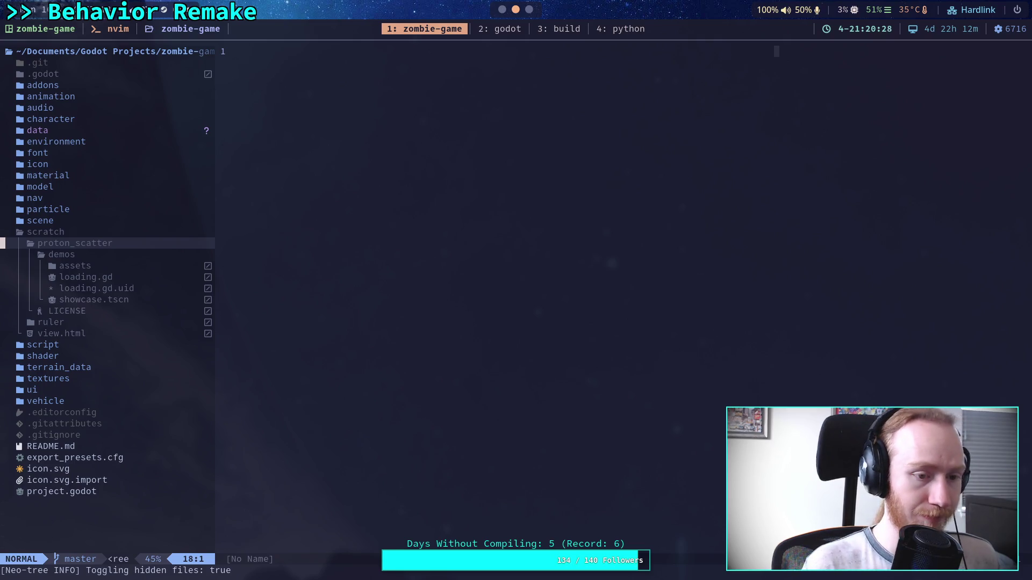
{"action": "type", "text": "dy"}
{"action": "key", "text": "Return"}
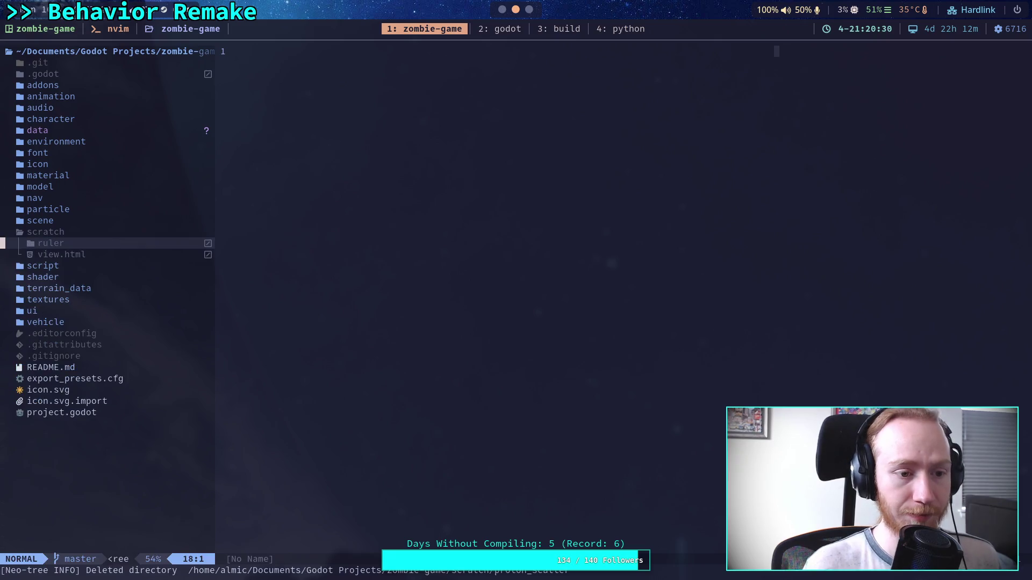
- Open scratch's view.html in the editor and jump to its closing body tag
{"action": "key", "text": "Return"}
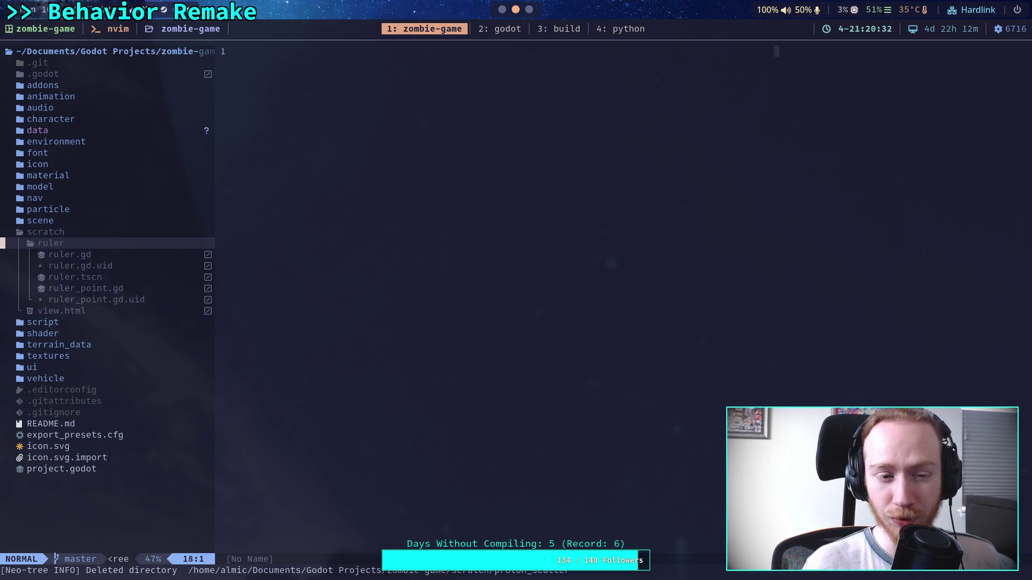
{"action": "key", "text": "Return"}
{"action": "key", "text": "j"}
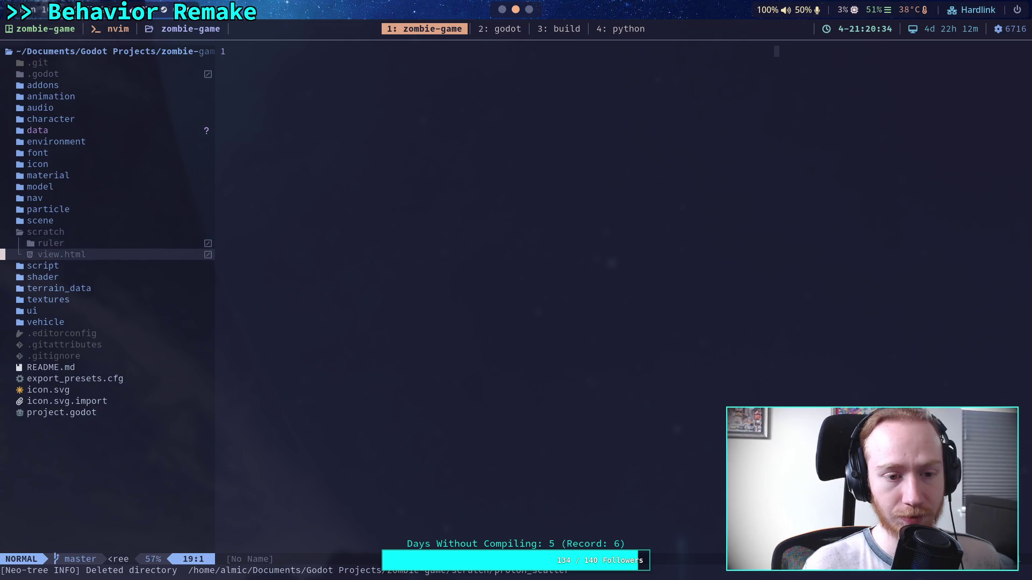
{"action": "key", "text": "Return"}
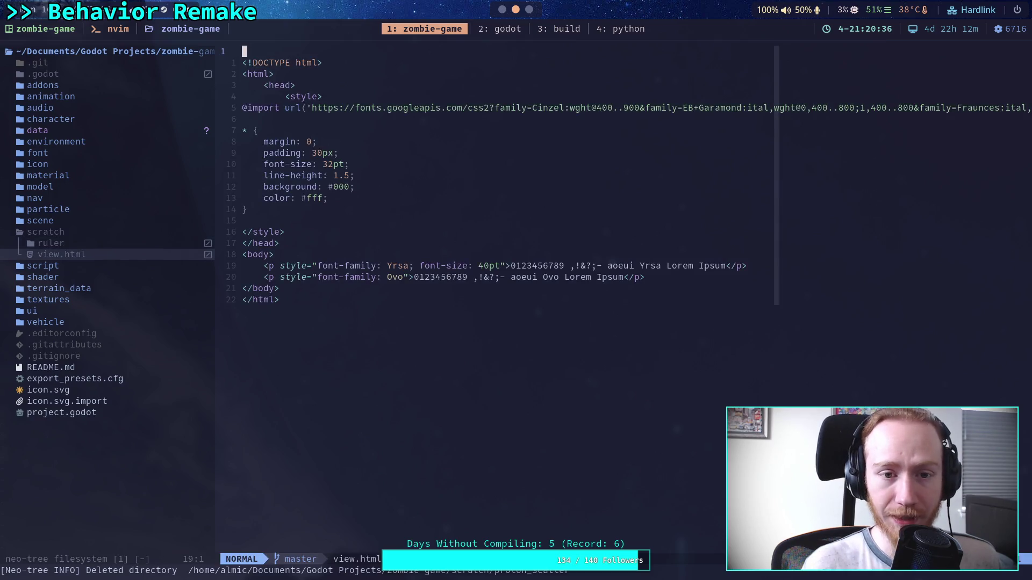
{"action": "key", "text": "j"}
{"action": "key", "text": "j"}
{"action": "key", "text": "j"}
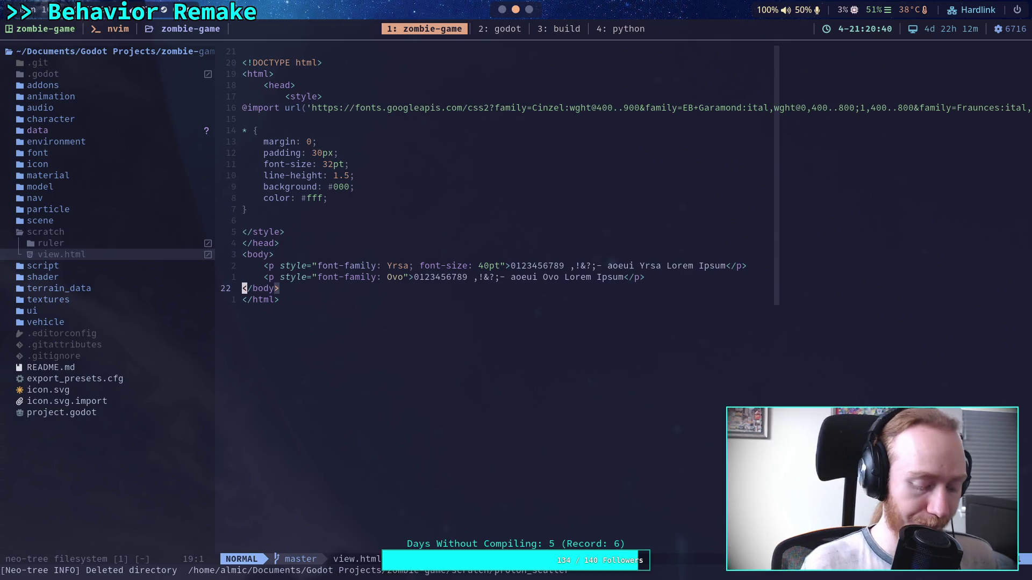
- Collapse and re-expand the scratch folder in Neo-tree, cancelling the new-file prompt
{"action": "type", "text": ":Neotree"}
{"action": "key", "text": "Return"}
{"action": "key", "text": "k"}
{"action": "key", "text": "k"}
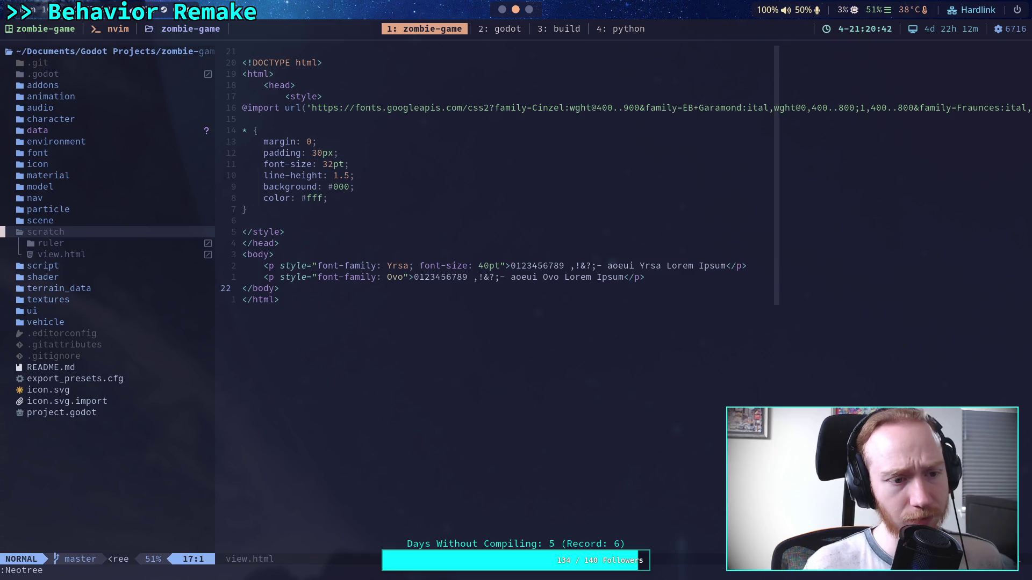
{"action": "key", "text": "Return"}
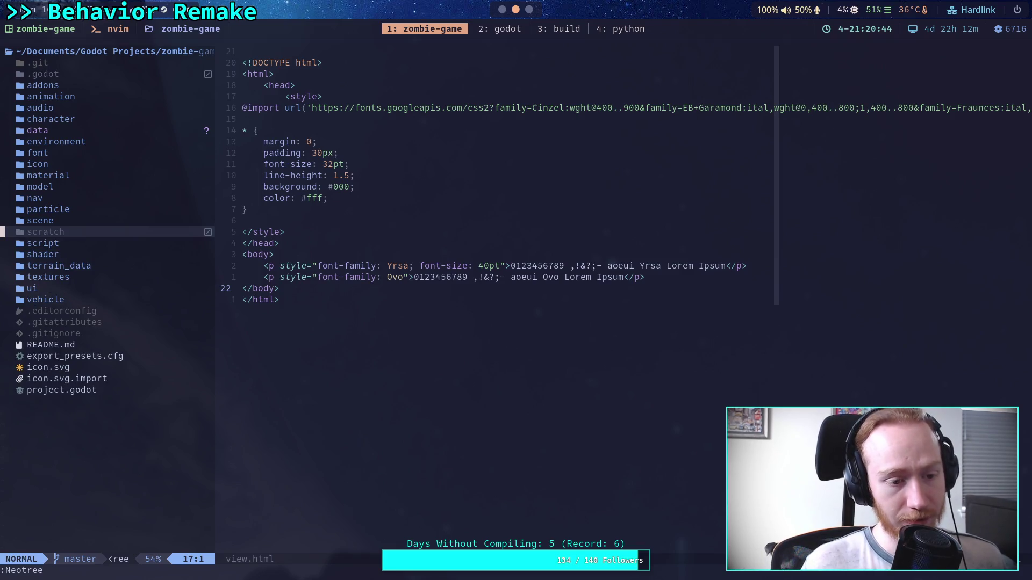
{"action": "key", "text": "Return"}
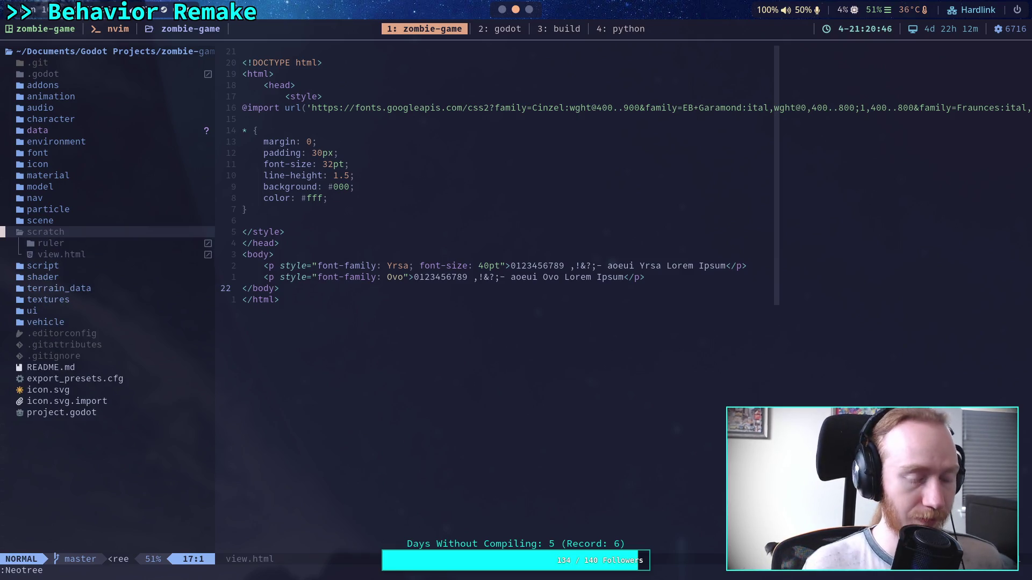
{"action": "key", "text": "a"}
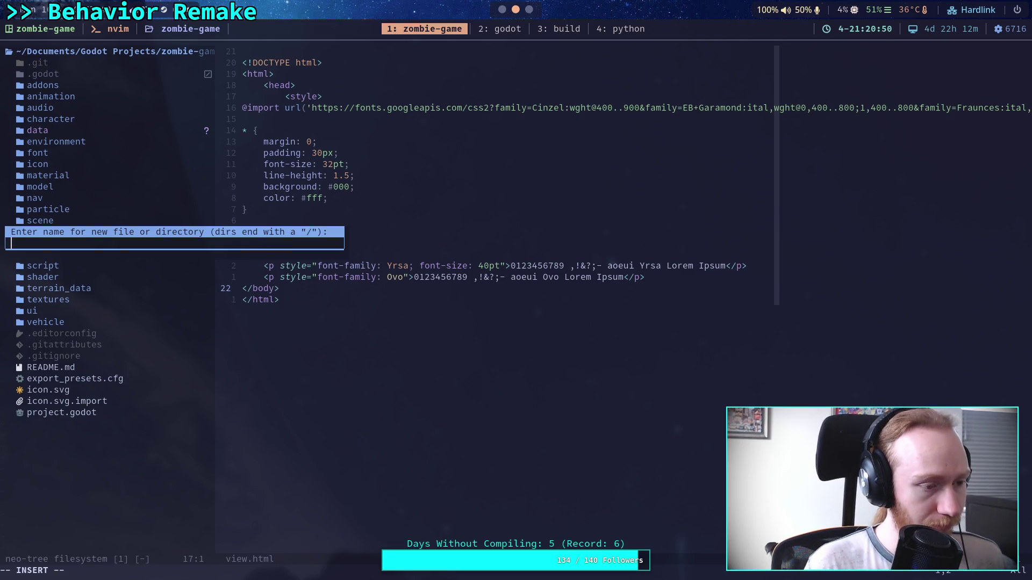
{"action": "key", "text": "Escape"}
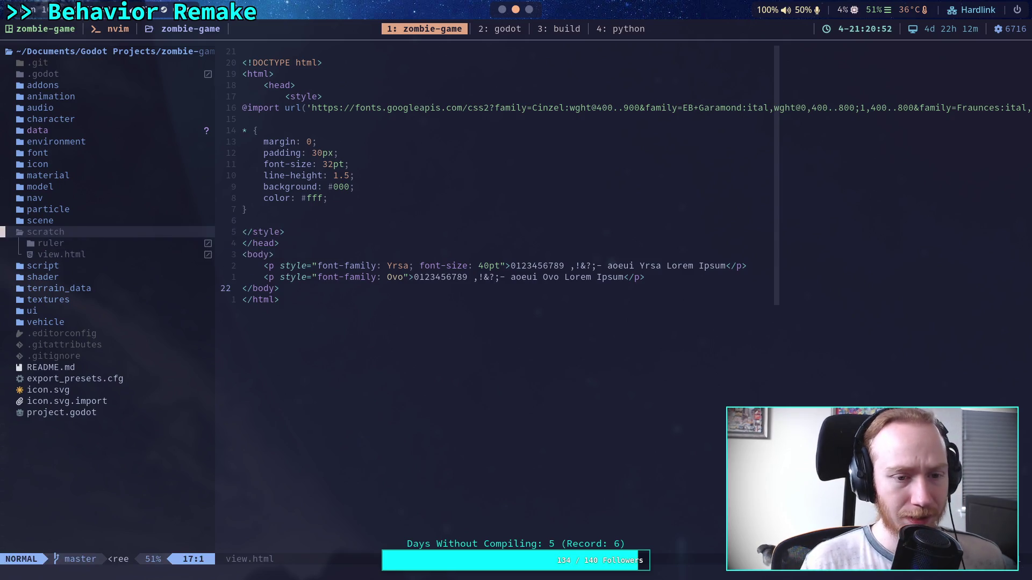
{"action": "key", "text": "super+3"}
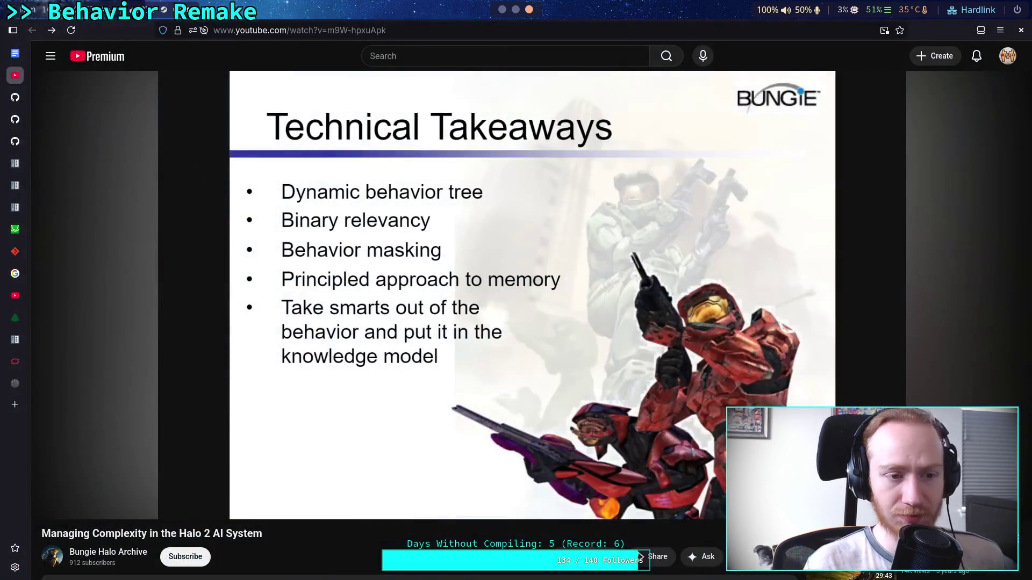
- Jump to the design doc's Behavior System section and place the cursor at the end of Goals
{"action": "left_click", "coordinate": [24, 63]}
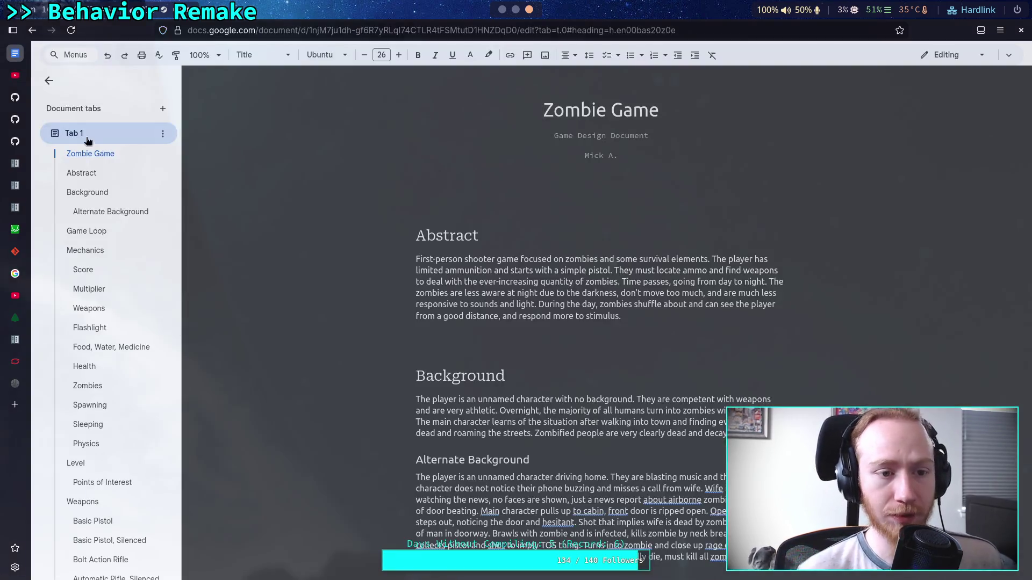
{"action": "scroll", "coordinate": [111, 311], "scroll_direction": "down", "scroll_amount": 2}
{"action": "scroll", "coordinate": [113, 307], "scroll_direction": "down", "scroll_amount": 5}
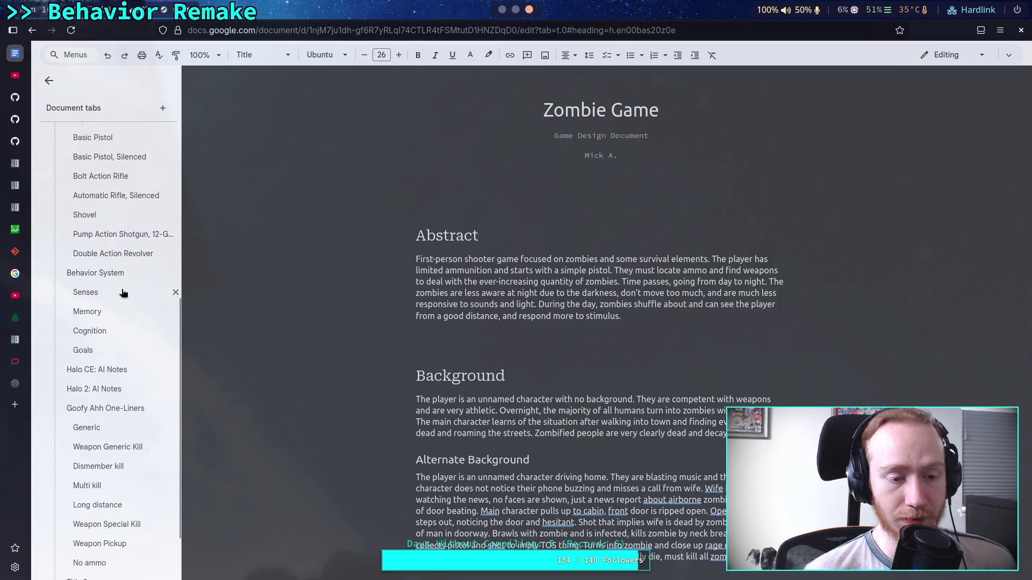
{"action": "left_click", "coordinate": [134, 273]}
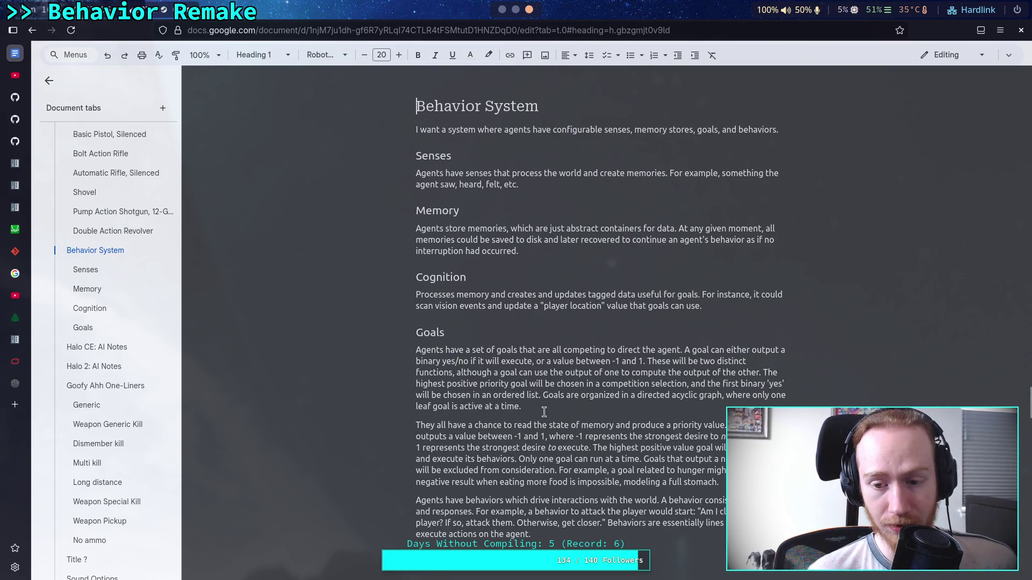
{"action": "left_click_drag", "start_coordinate": [637, 401], "coordinate": [740, 400]}
{"action": "left_click", "coordinate": [721, 413]}
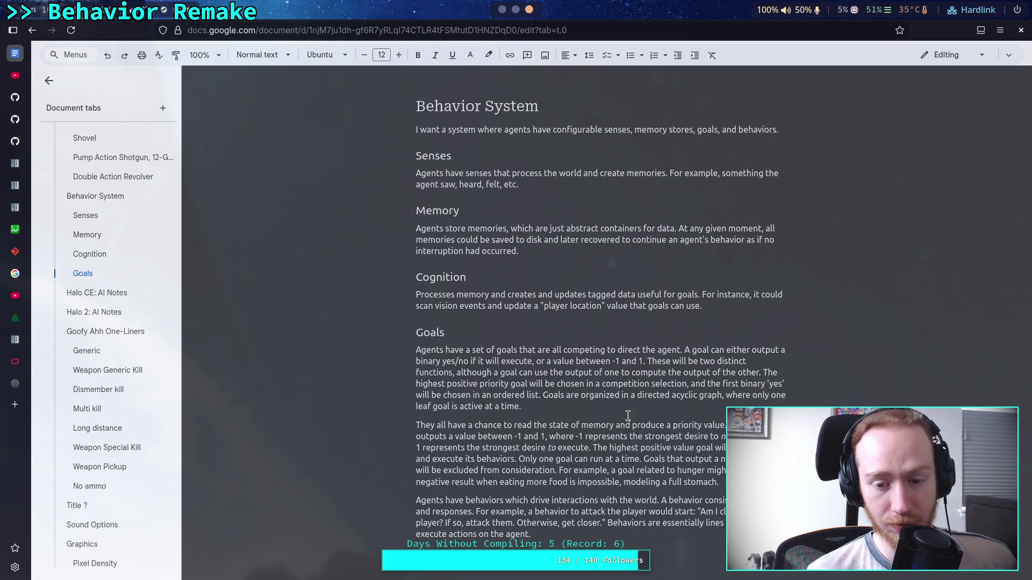
{"action": "left_click", "coordinate": [675, 536]}
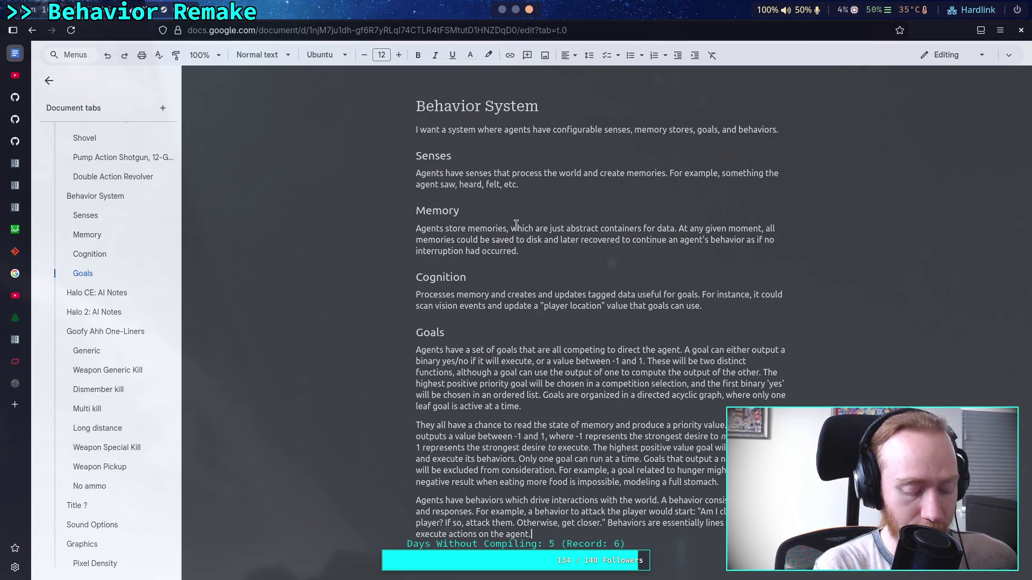
{"action": "key", "text": "alt+Tab"}
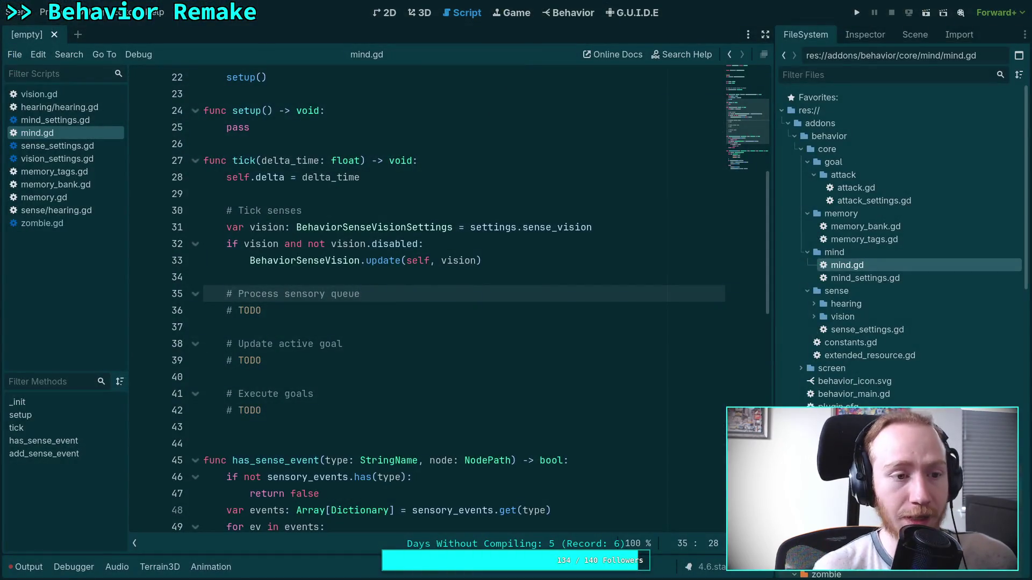
- Look over the TODO-stubbed tick() in mind.gd, then switch to memory_tags.gd and its PLAYER_LOCATION constant
{"action": "left_click", "coordinate": [402, 276]}
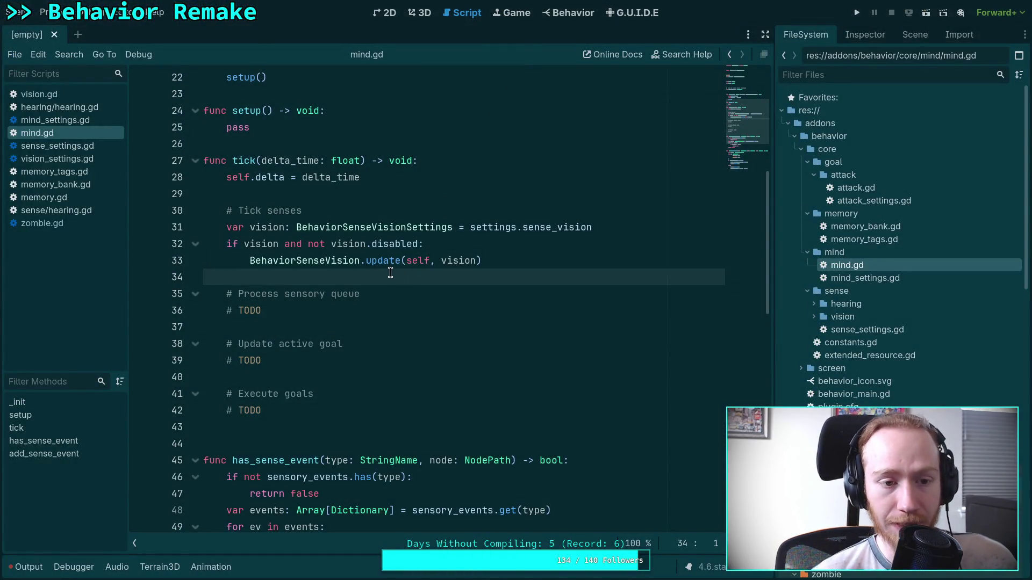
{"action": "scroll", "coordinate": [390, 273], "scroll_direction": "up", "scroll_amount": 6}
{"action": "left_click_drag", "start_coordinate": [376, 275], "coordinate": [164, 273]}
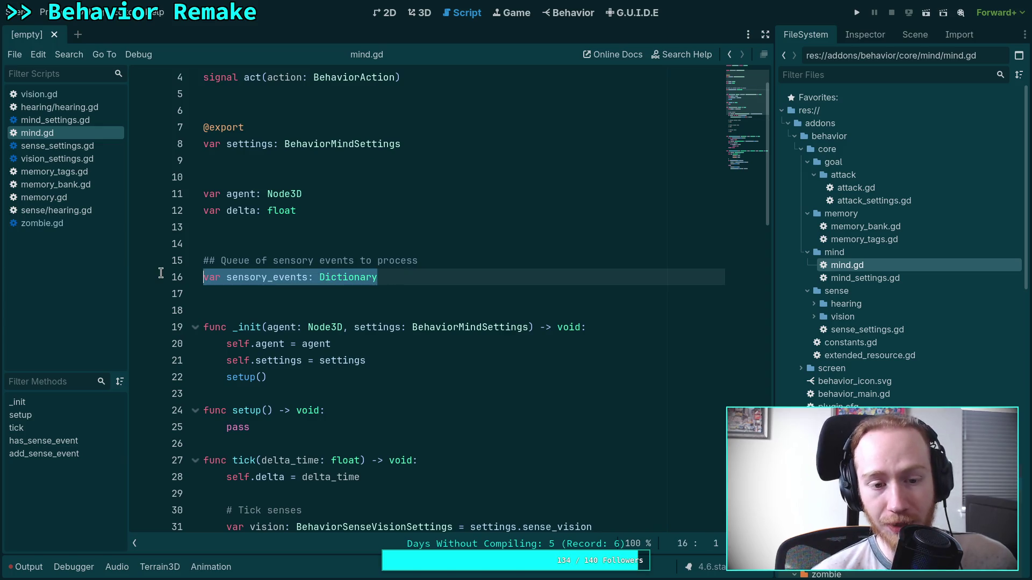
{"action": "left_click", "coordinate": [251, 296]}
{"action": "left_click", "coordinate": [221, 390]}
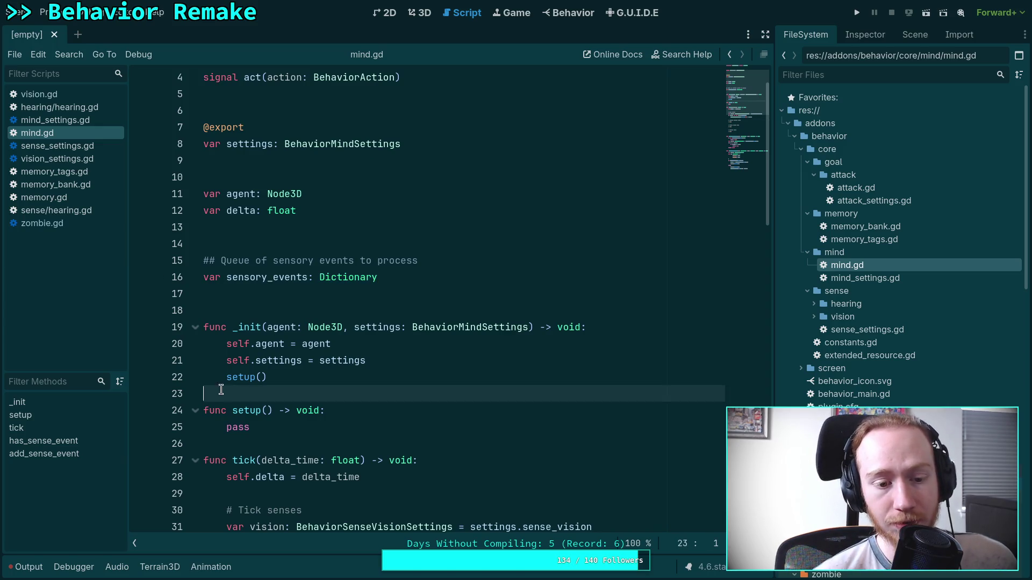
{"action": "scroll", "coordinate": [221, 389], "scroll_direction": "down", "scroll_amount": 5}
{"action": "left_click", "coordinate": [325, 326]}
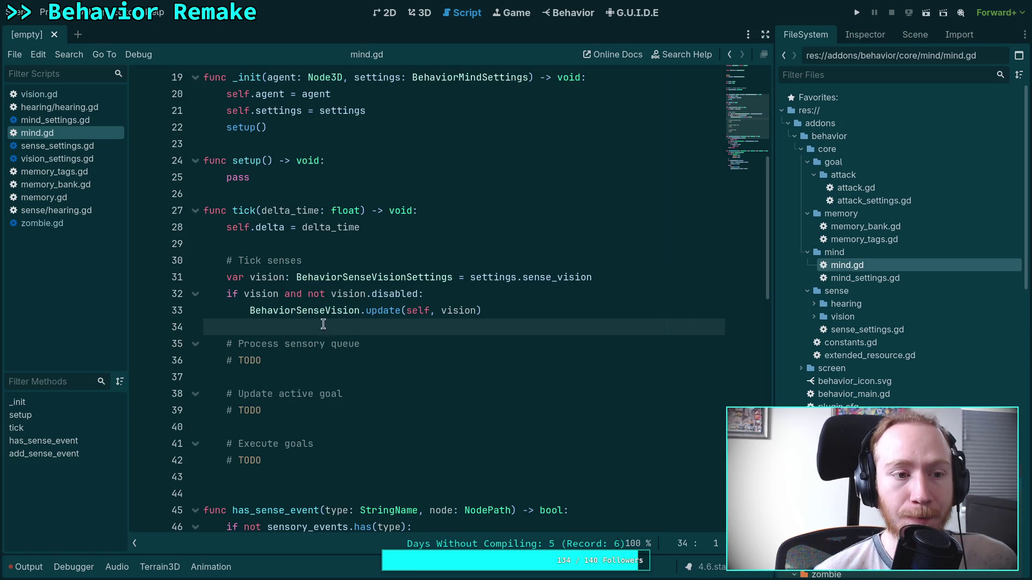
{"action": "mouse_move", "coordinate": [316, 311]}
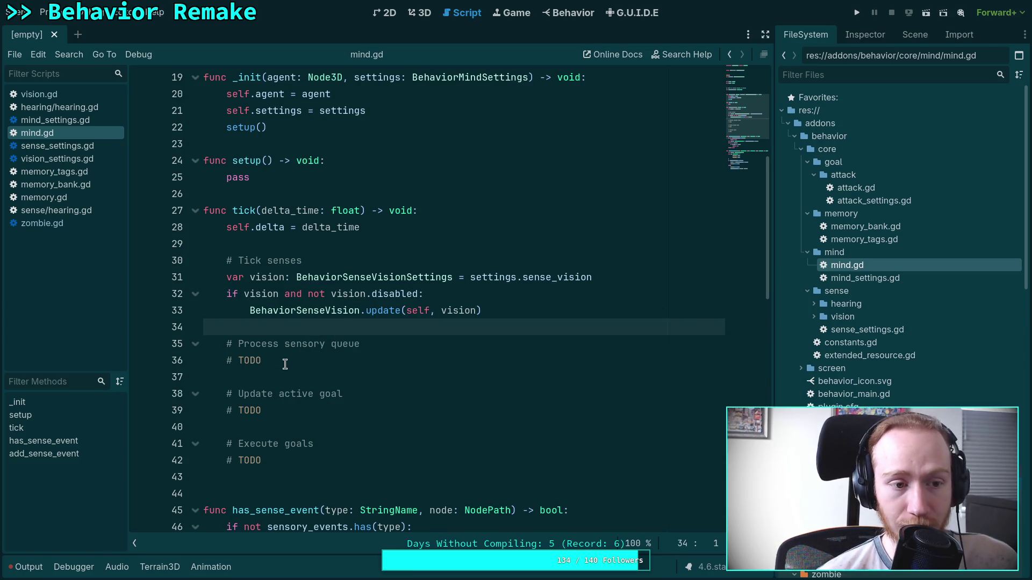
{"action": "left_click", "coordinate": [53, 172]}
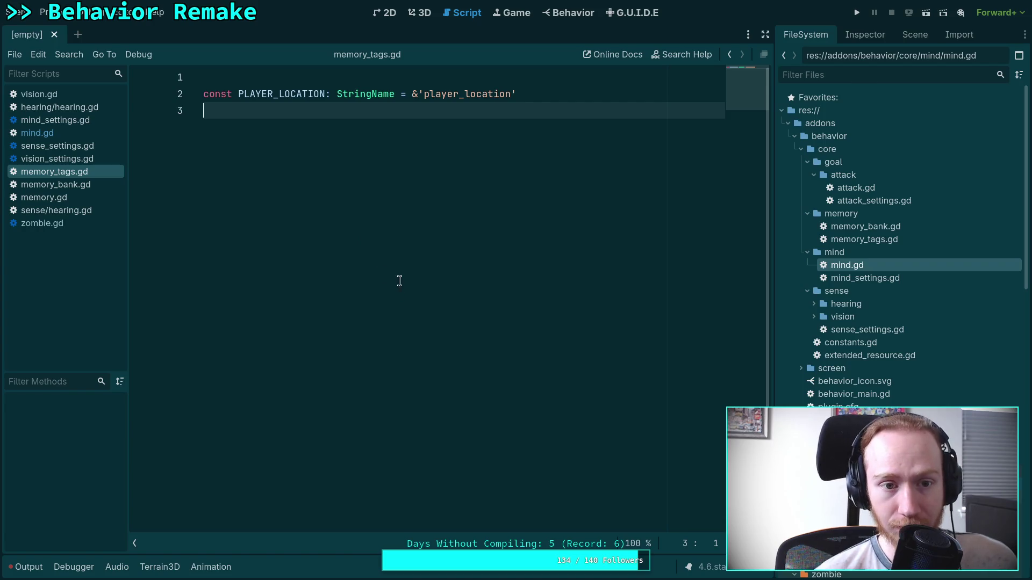
- Cycle through mind_settings.gd, mind.gd and memory.gd to reach memory_bank.gd's BehaviorMemoryBank class
{"action": "key", "text": "ctrl+shift+period"}
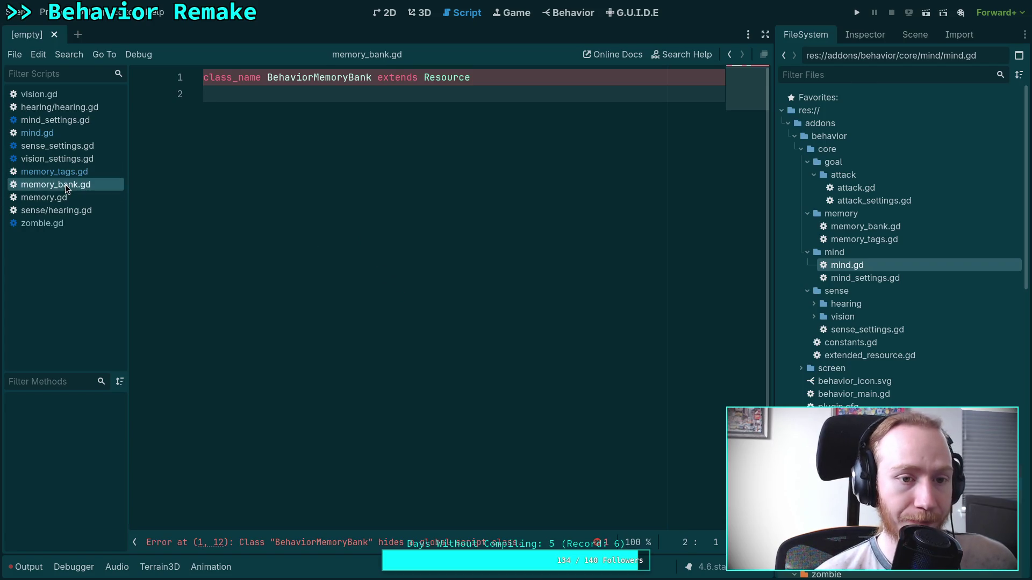
{"action": "left_click", "coordinate": [41, 120]}
{"action": "left_click", "coordinate": [41, 133]}
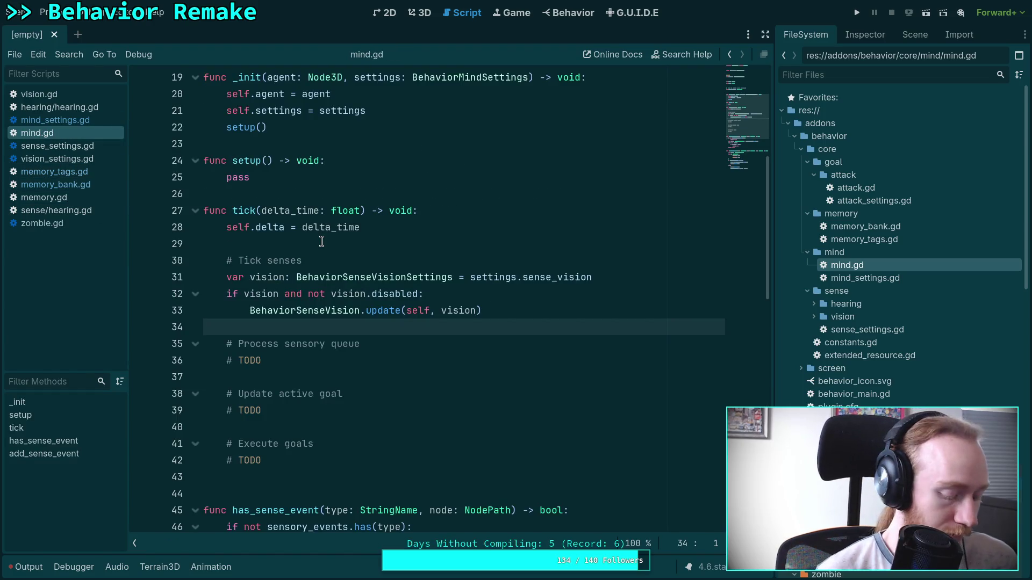
{"action": "left_click", "coordinate": [44, 197]}
{"action": "left_click", "coordinate": [54, 184]}
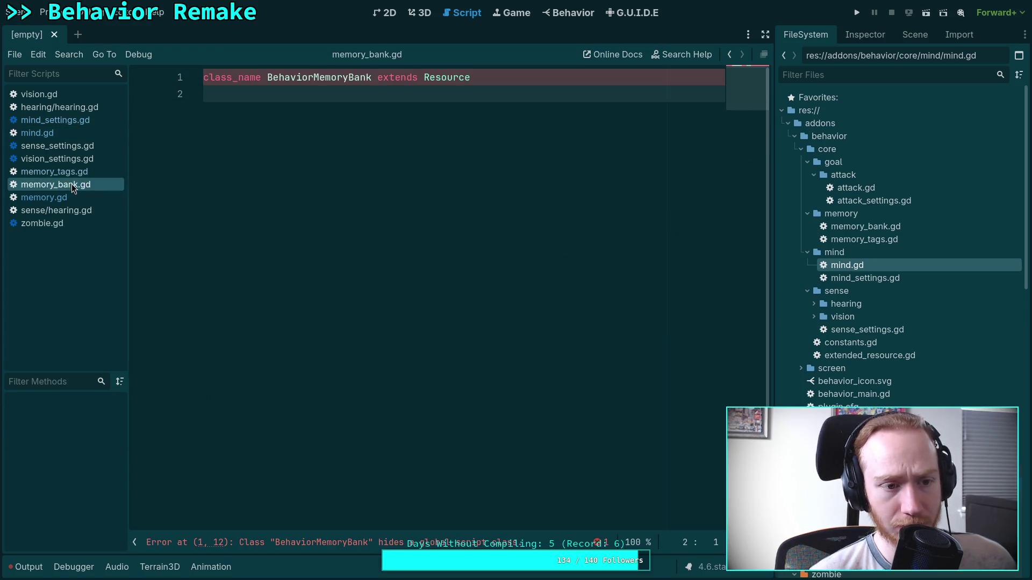
{"action": "left_click", "coordinate": [349, 78]}
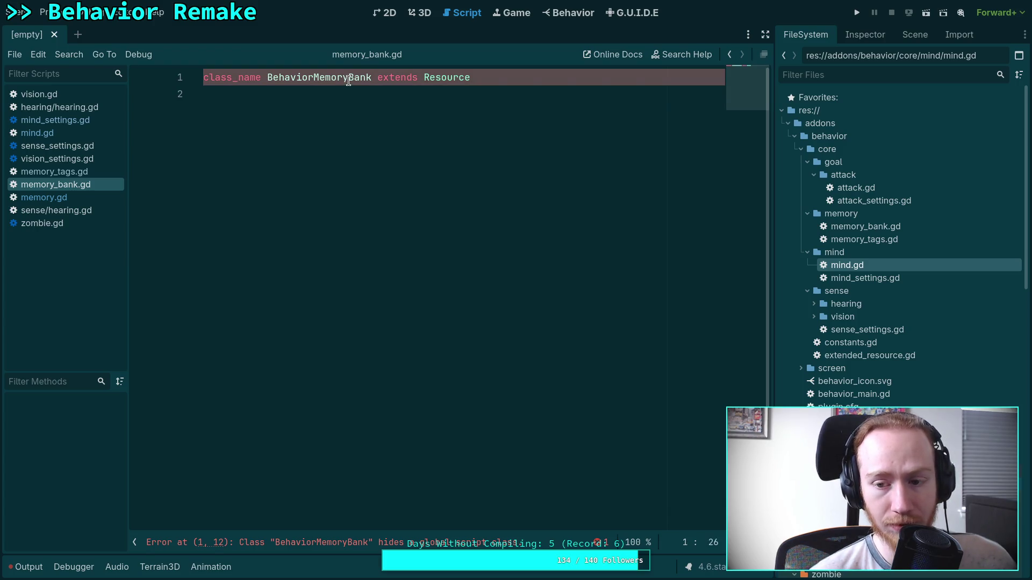
- Open the script/behavior memory_bank.gd from the FileSystem dock, then return to the design doc
{"action": "scroll", "coordinate": [892, 372], "scroll_direction": "down", "scroll_amount": 10}
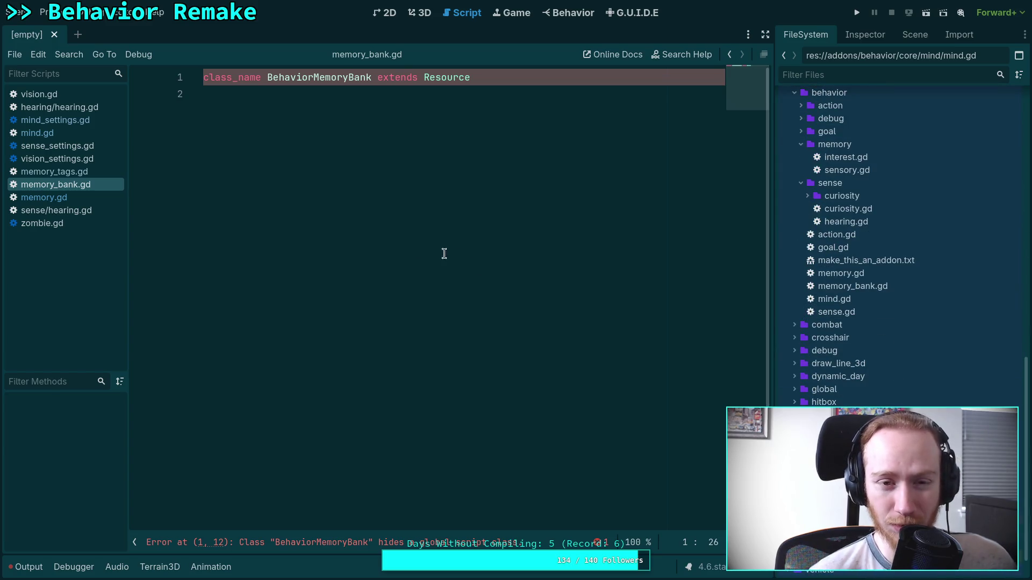
{"action": "left_click", "coordinate": [86, 132]}
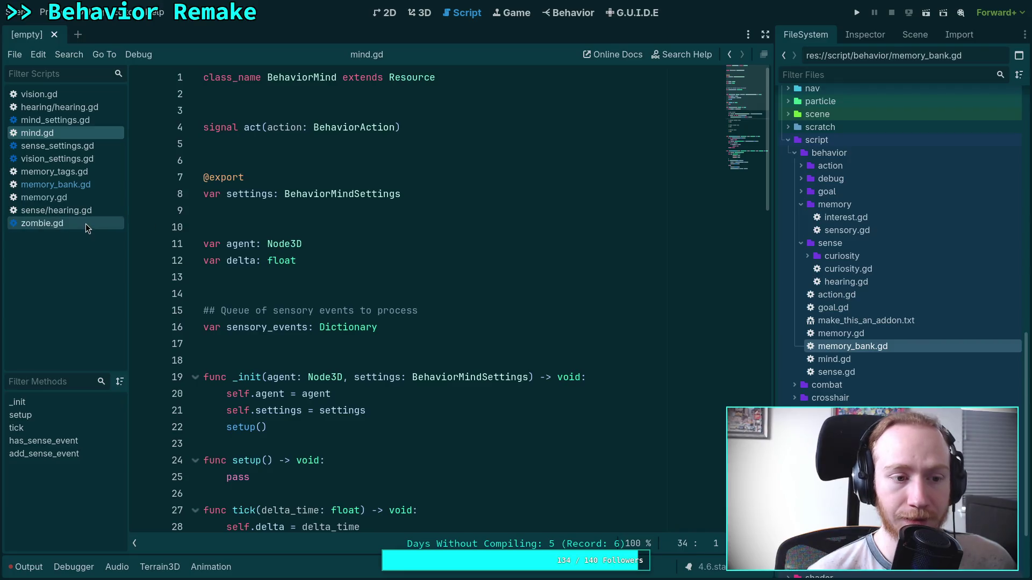
{"action": "left_click", "coordinate": [85, 186]}
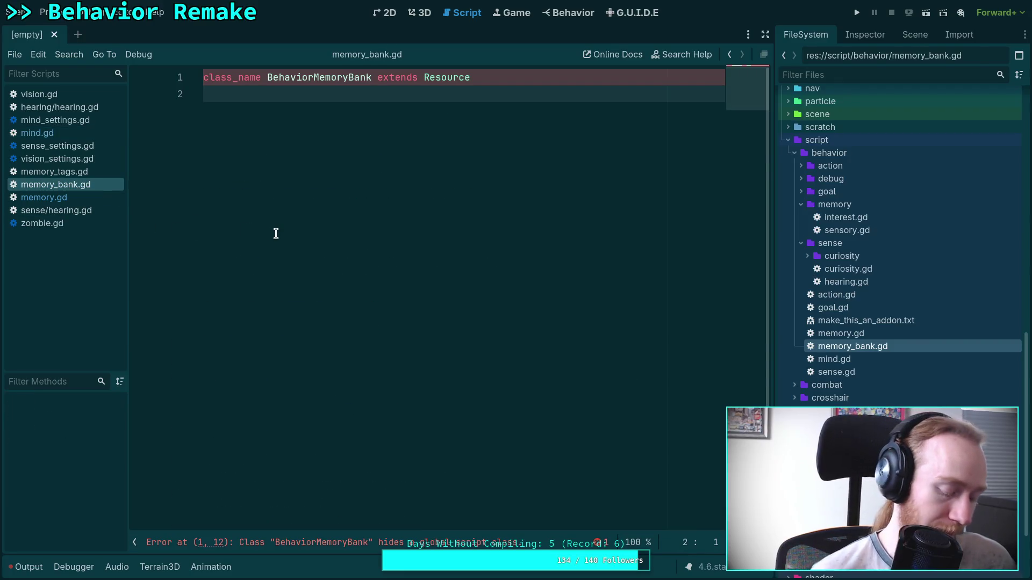
{"action": "key", "text": "alt+Tab"}
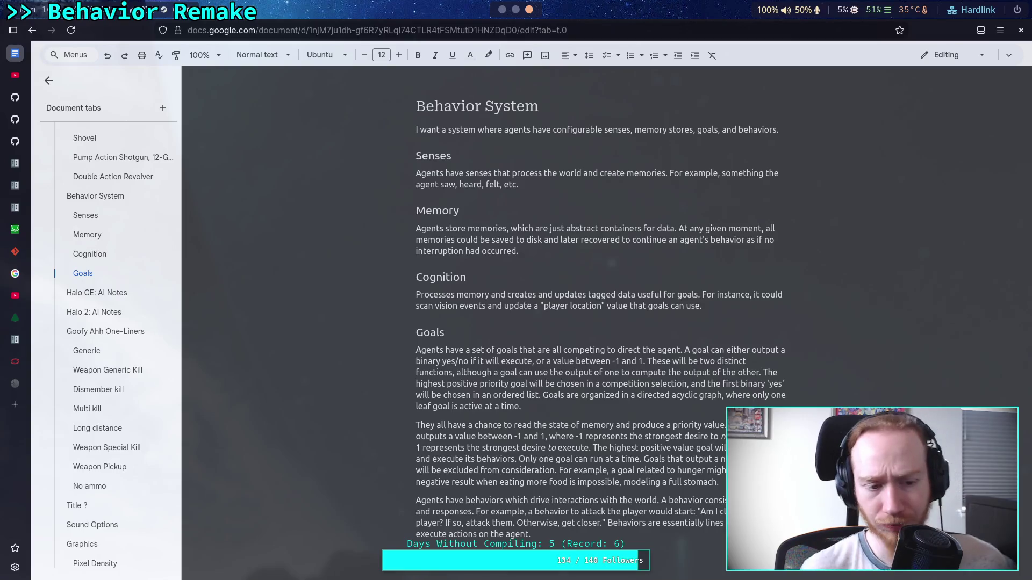
- Hide the doc's outline panel, recheck tick() in mind.gd, then return to the Behavior System doc
{"action": "left_click", "coordinate": [48, 80]}
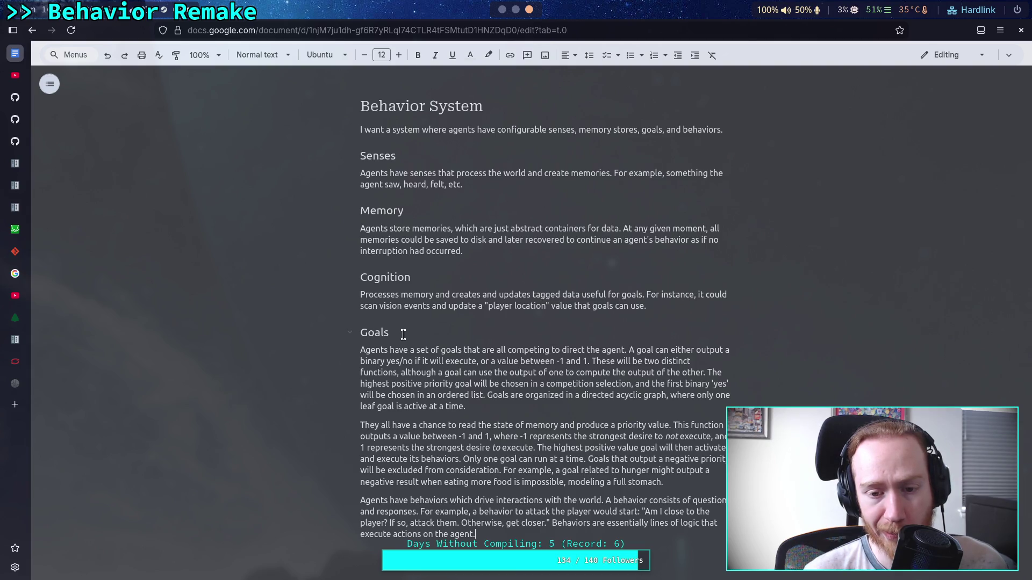
{"action": "key", "text": "alt+Tab"}
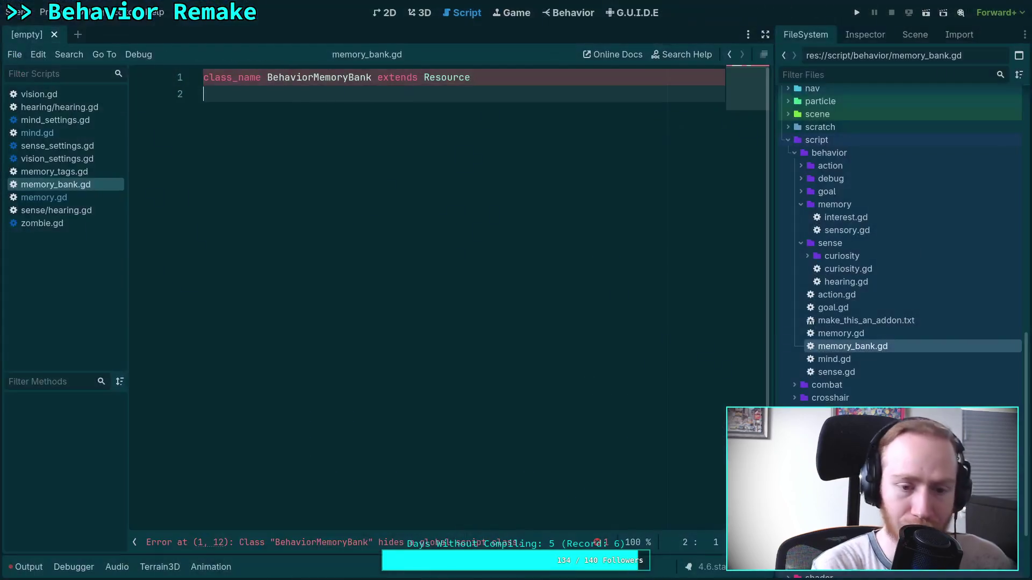
{"action": "left_click", "coordinate": [82, 137]}
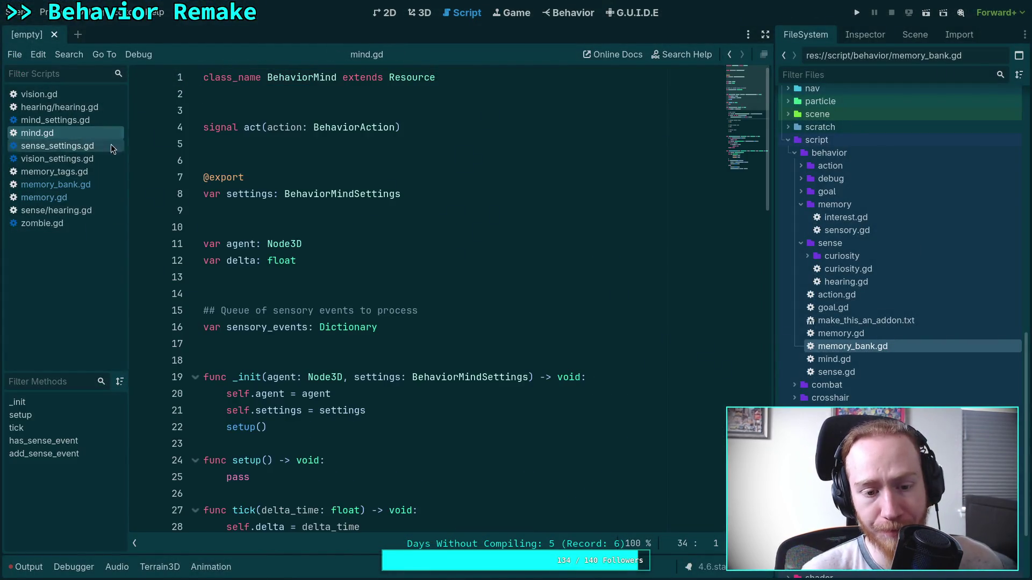
{"action": "scroll", "coordinate": [322, 242], "scroll_direction": "down", "scroll_amount": 6}
{"action": "left_click", "coordinate": [323, 276]}
{"action": "scroll", "coordinate": [322, 215], "scroll_direction": "down", "scroll_amount": 1}
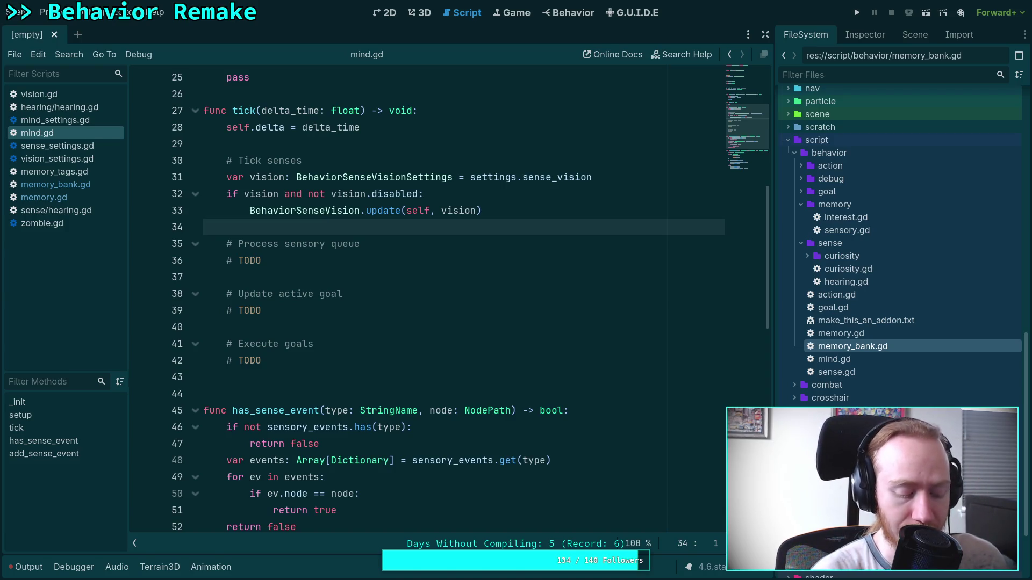
{"action": "key", "text": "super+3"}
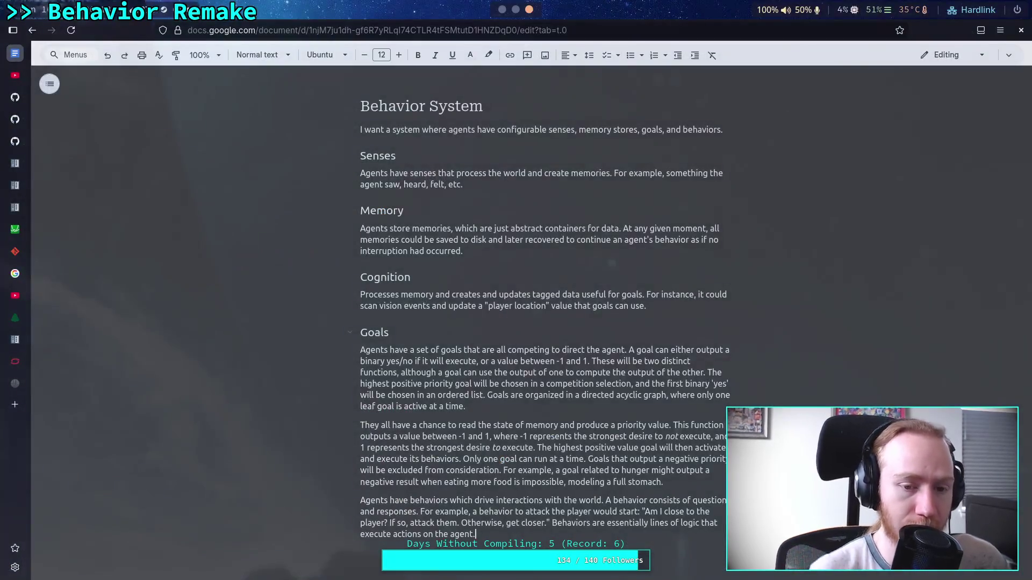
- Add a 'Categorize vision:' bullet below the Cognition paragraph
{"action": "left_click", "coordinate": [665, 305]}
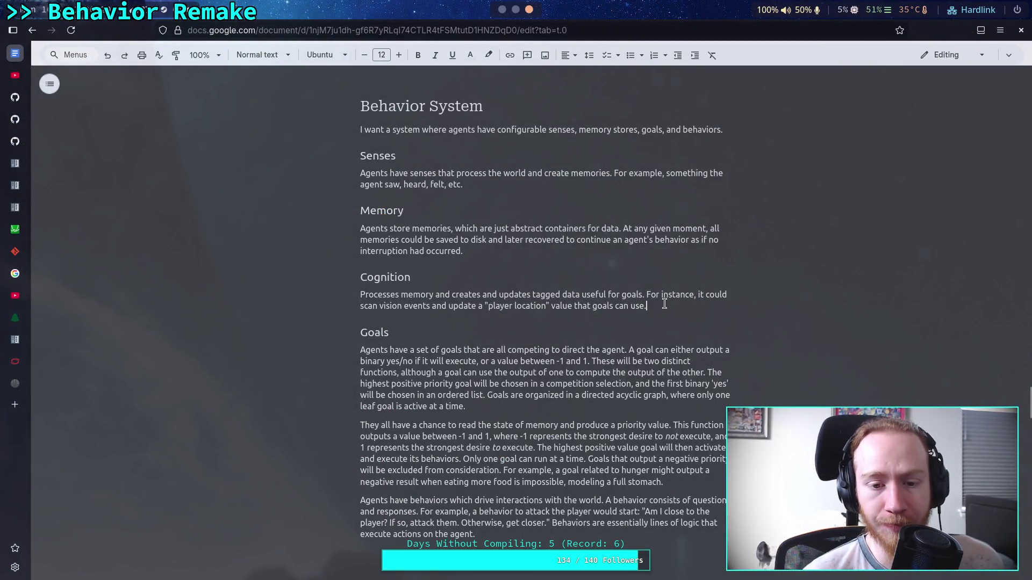
{"action": "left_click_drag", "start_coordinate": [670, 305], "coordinate": [344, 290]}
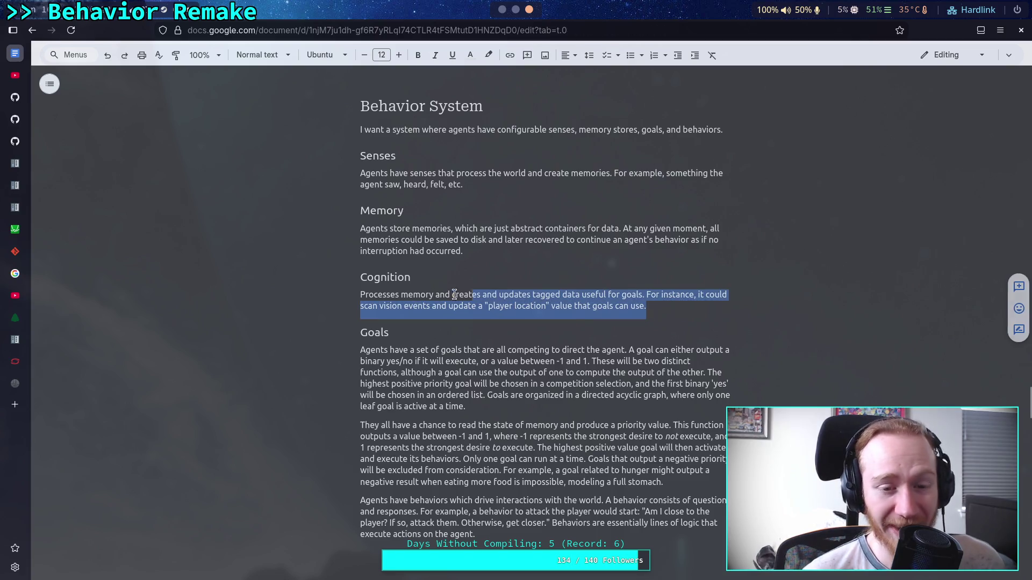
{"action": "left_click", "coordinate": [718, 309]}
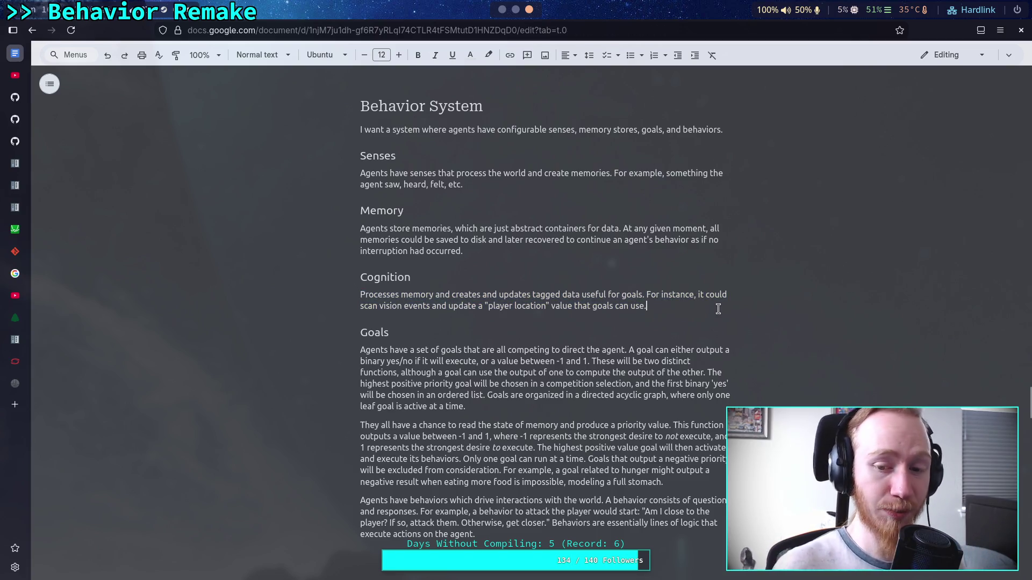
{"action": "key", "text": "Return"}
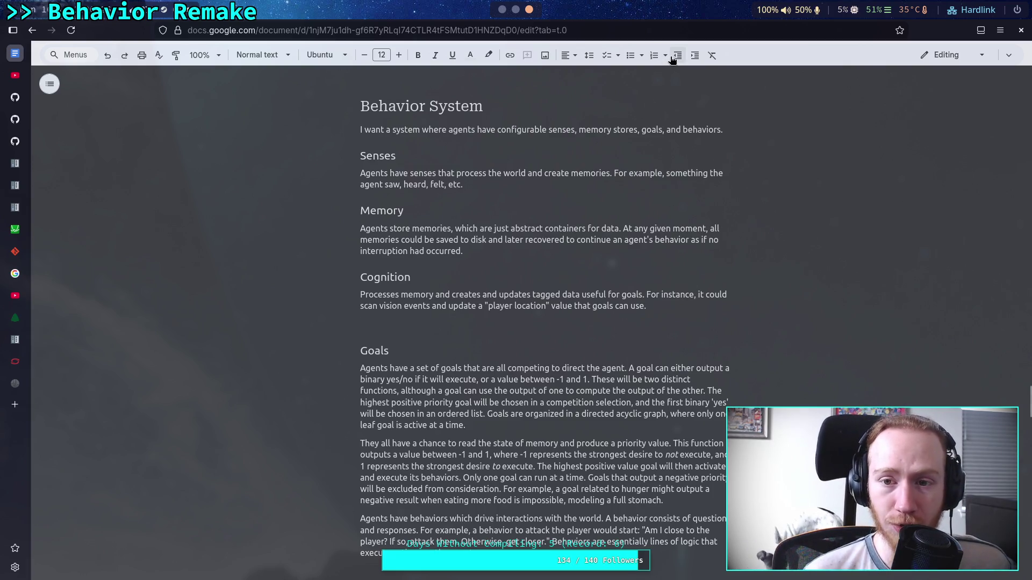
{"action": "left_click", "coordinate": [629, 62]}
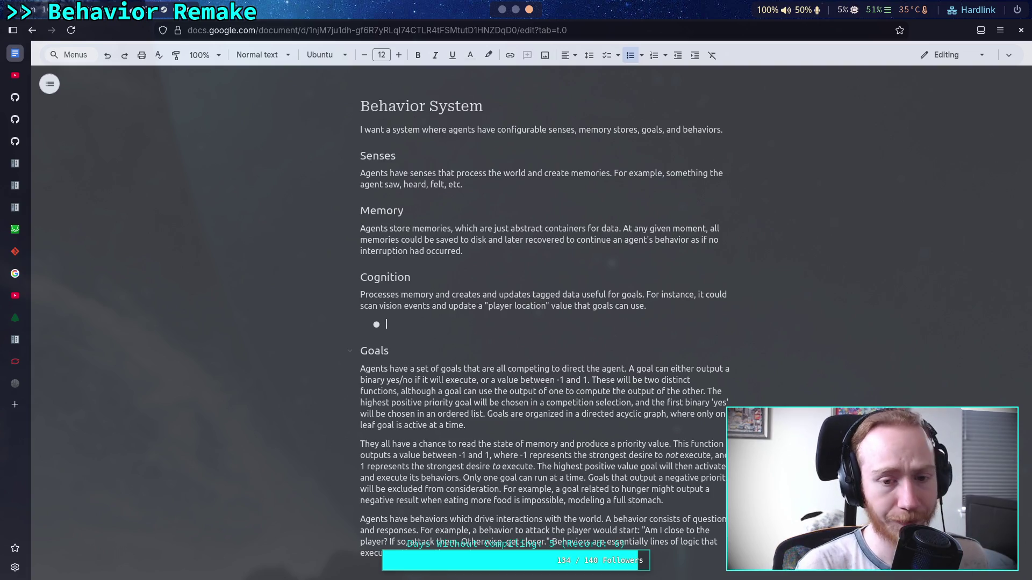
{"action": "type", "text": "Cate"}
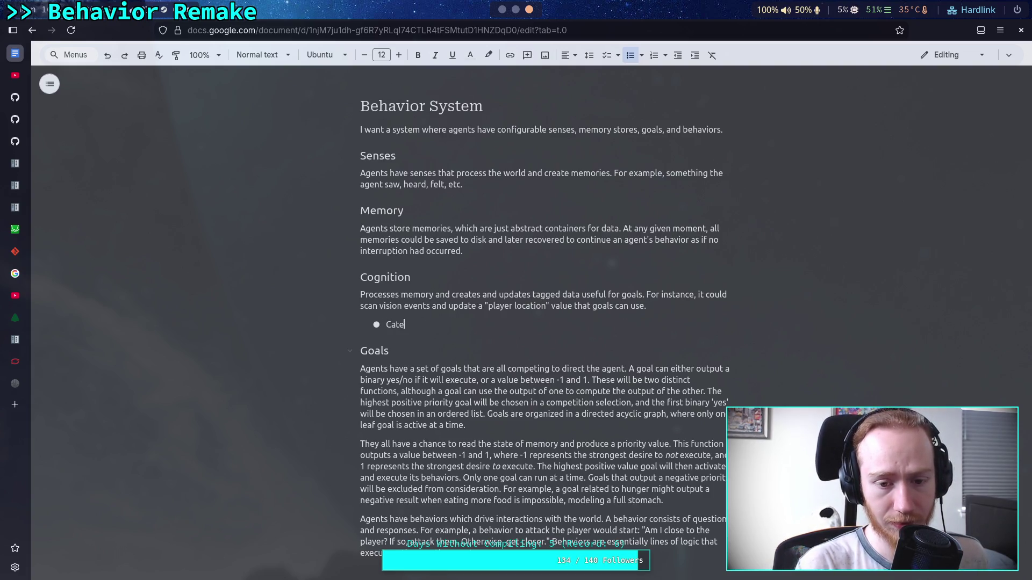
{"action": "type", "text": "gorize "}
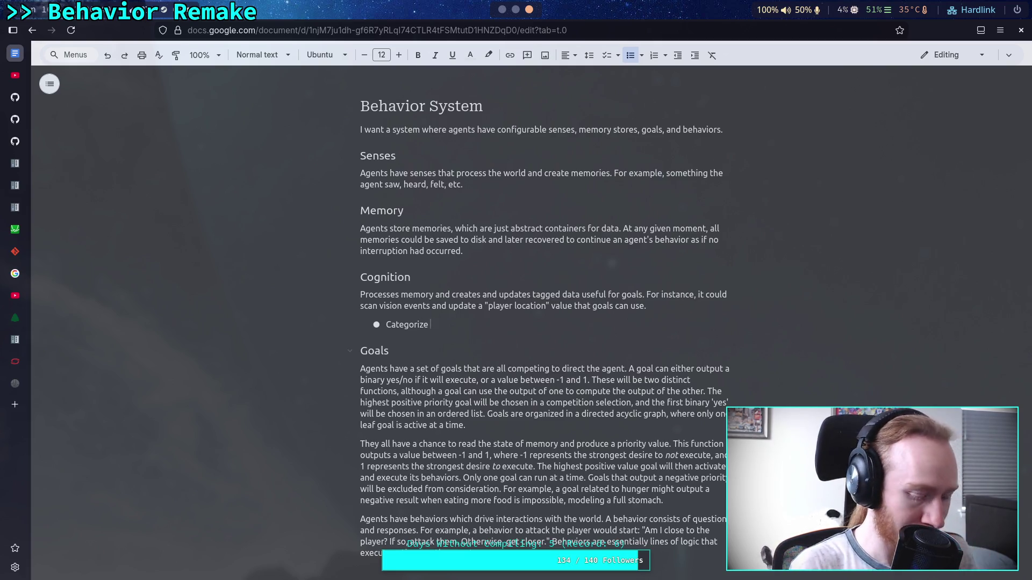
{"action": "type", "text": "vision"}
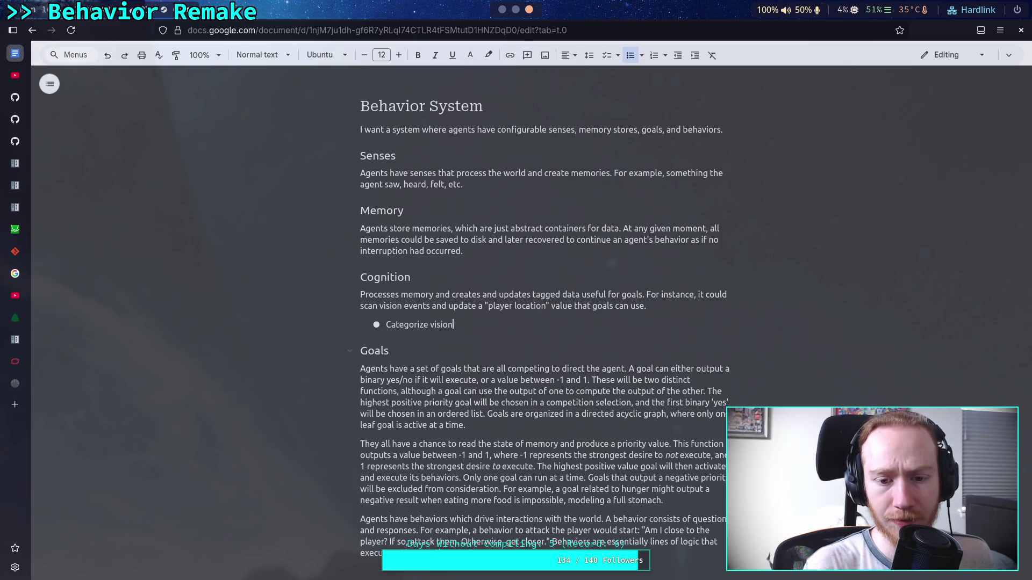
{"action": "type", "text": "s"}
{"action": "key", "text": "BackSpace"}
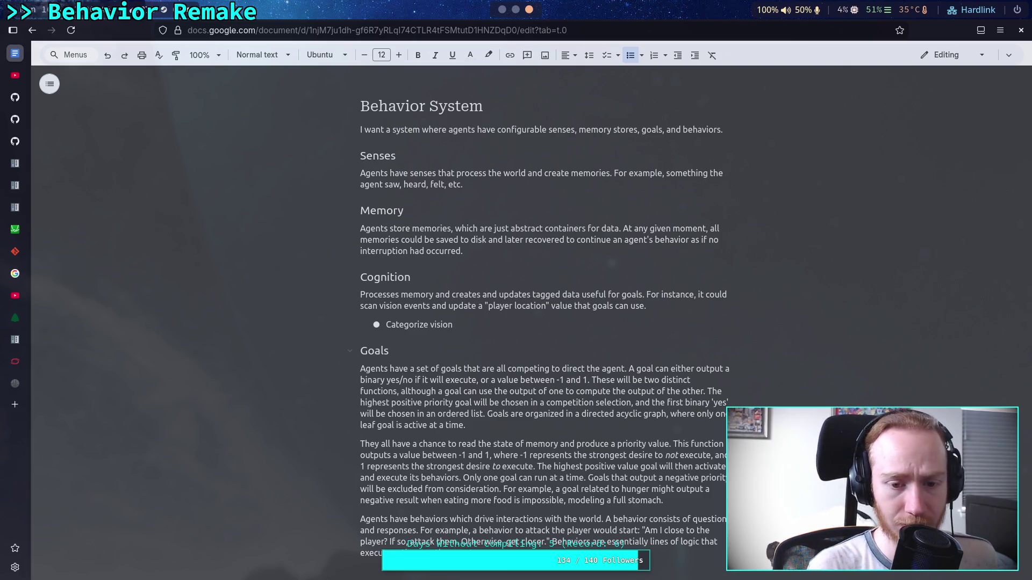
{"action": "type", "text": ":"}
- Nest Player, Vehicle and Other zombie as sub-bullets under Categorize vision
{"action": "key", "text": "Return"}
{"action": "key", "text": "Tab"}
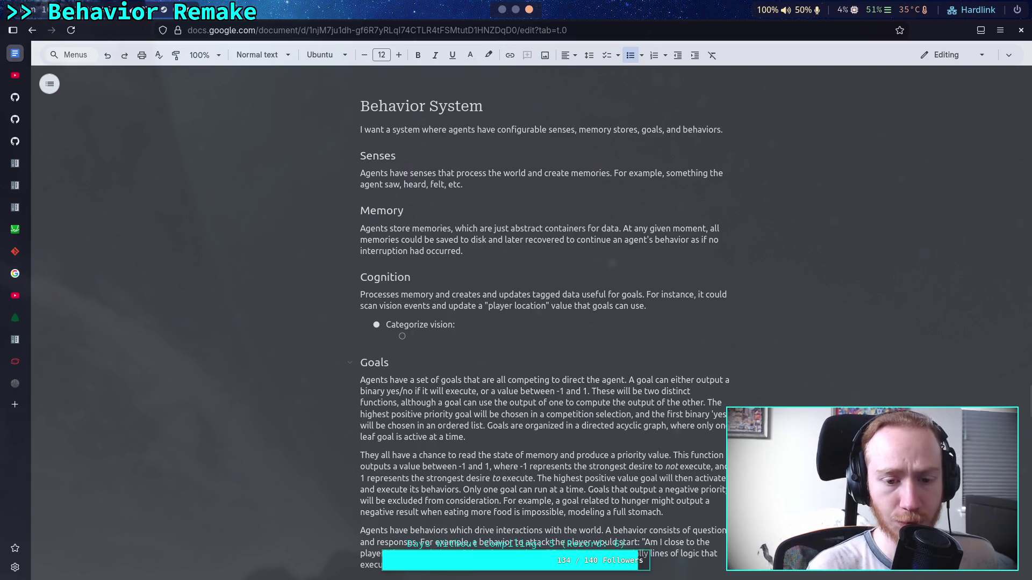
{"action": "type", "text": "Player"}
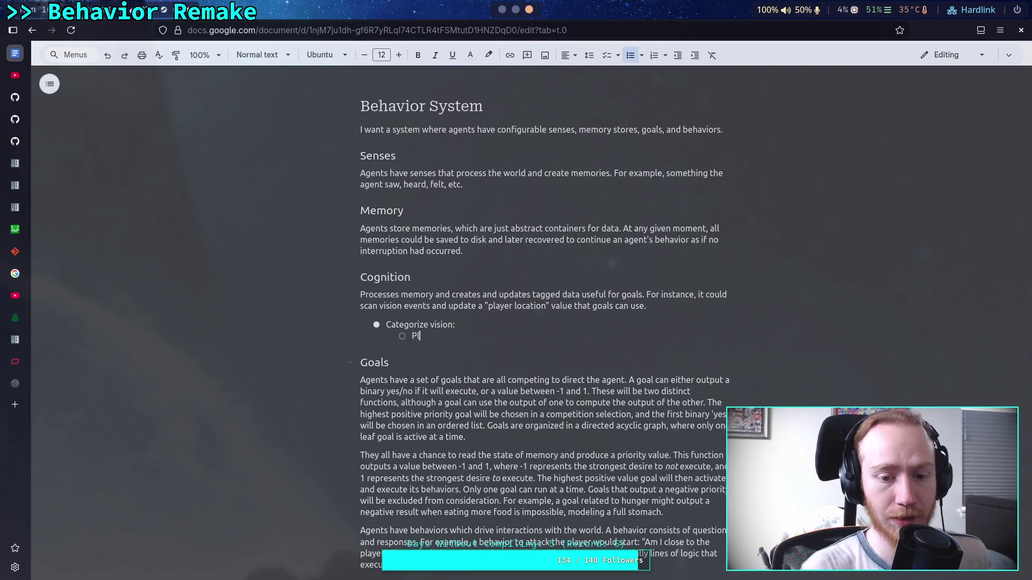
{"action": "key", "text": "Return"}
{"action": "type", "text": "Vehicle"}
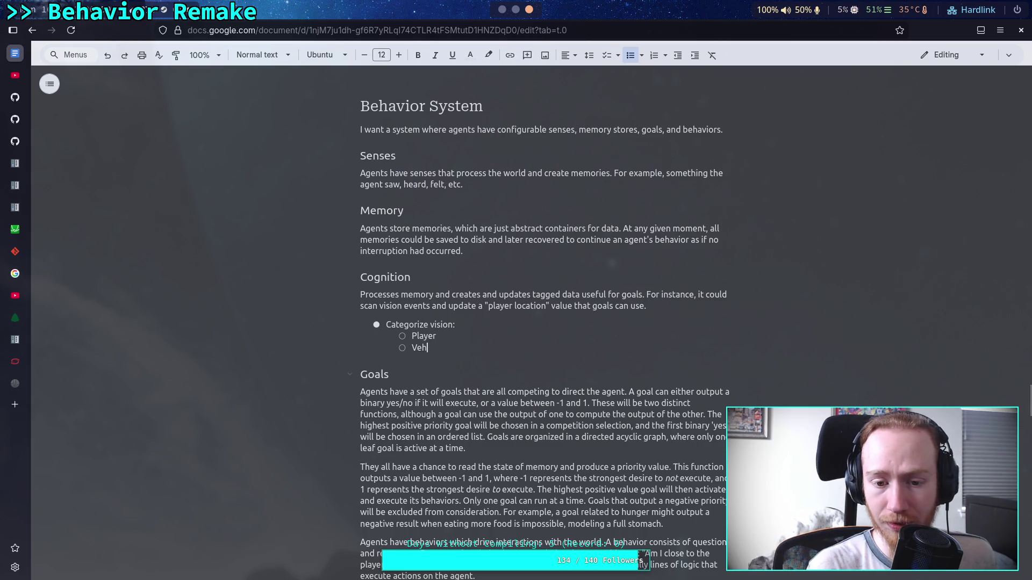
{"action": "key", "text": "Return"}
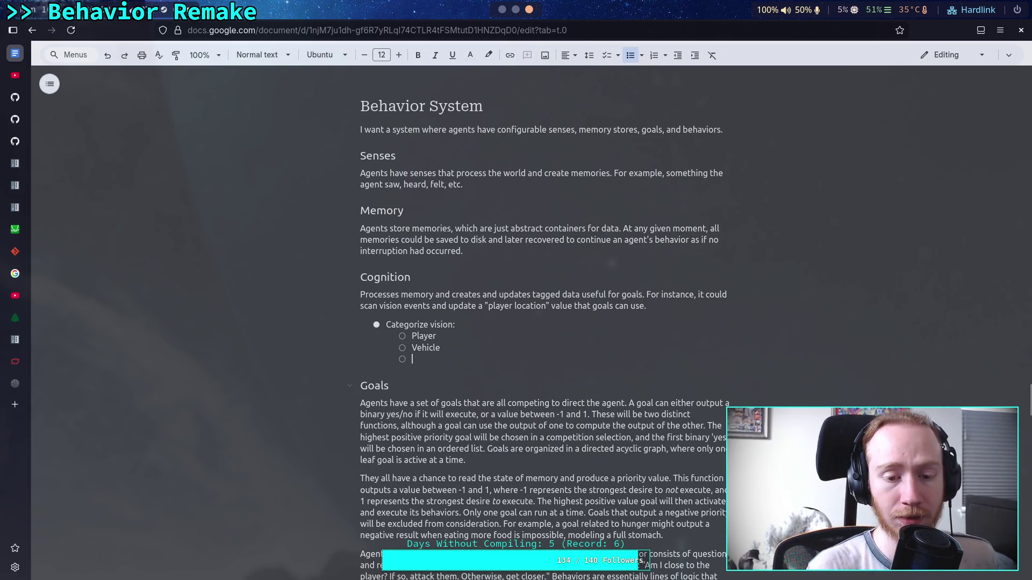
{"action": "type", "text": "Wepo"}
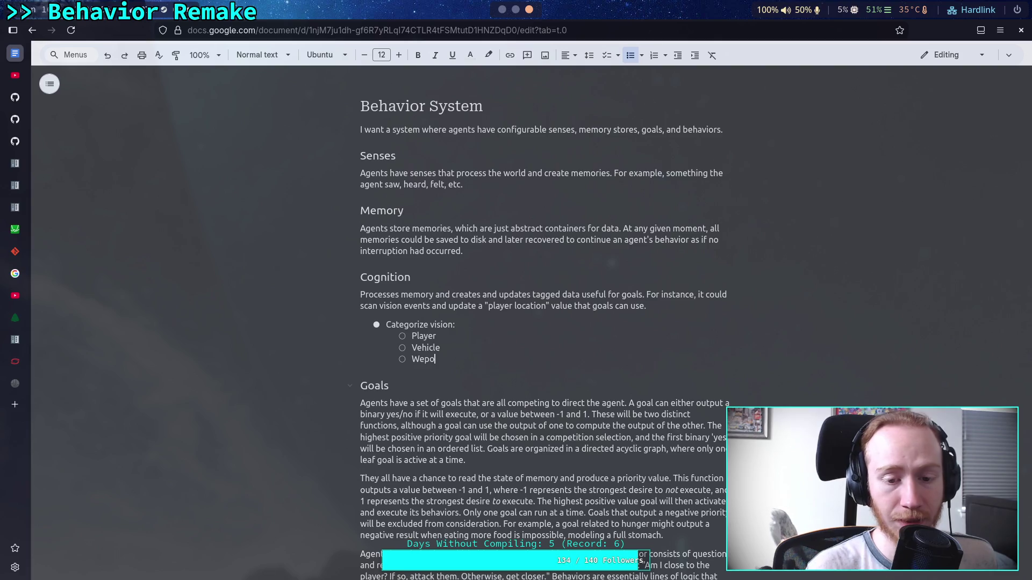
{"action": "key", "text": "BackSpace"}
{"action": "key", "text": "BackSpace"}
{"action": "key", "text": "BackSpace"}
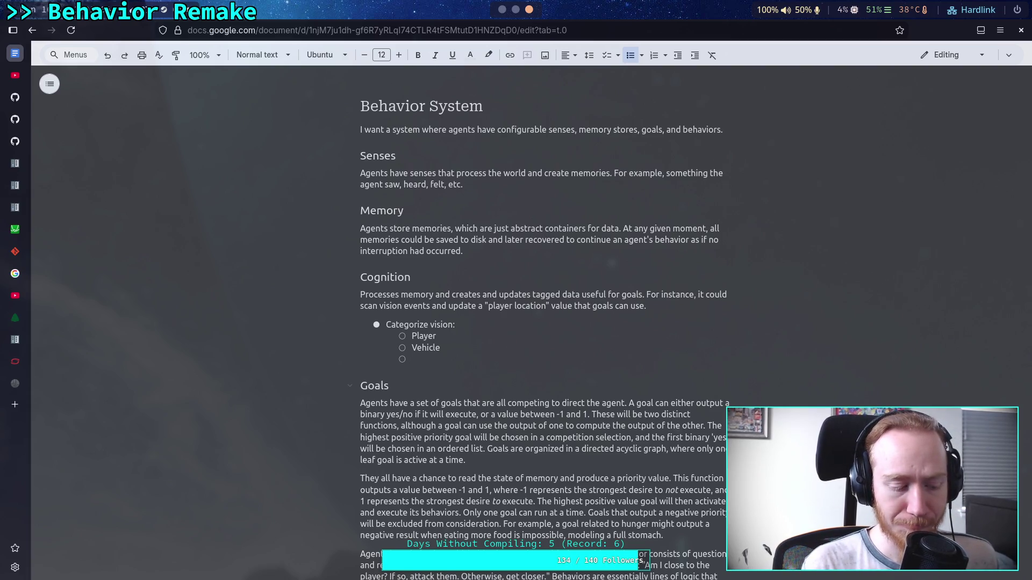
{"action": "type", "text": "Zombie"}
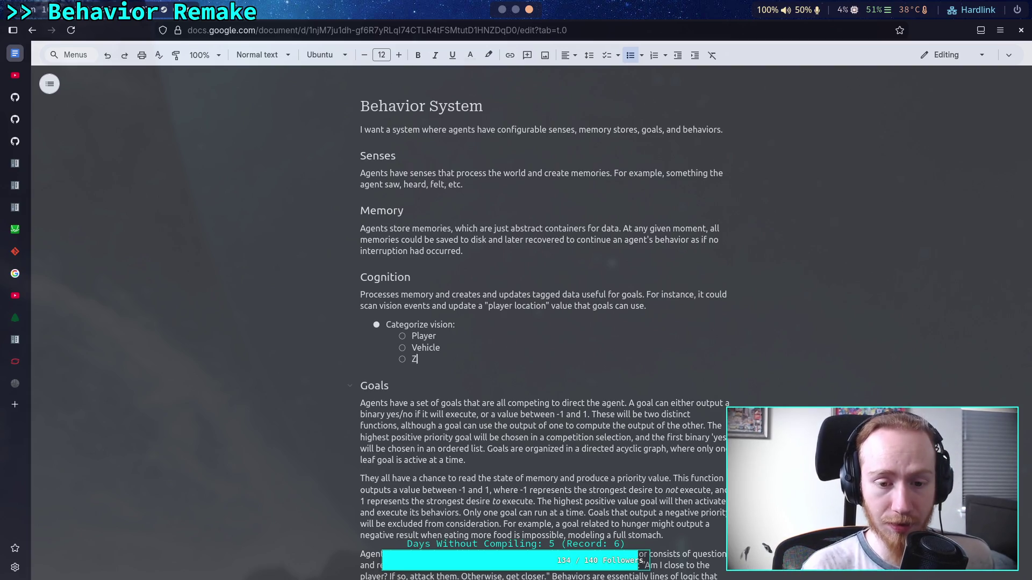
{"action": "key", "text": "BackSpace"}
{"action": "key", "text": "BackSpace"}
{"action": "key", "text": "BackSpace"}
{"action": "key", "text": "BackSpace"}
{"action": "key", "text": "BackSpace"}
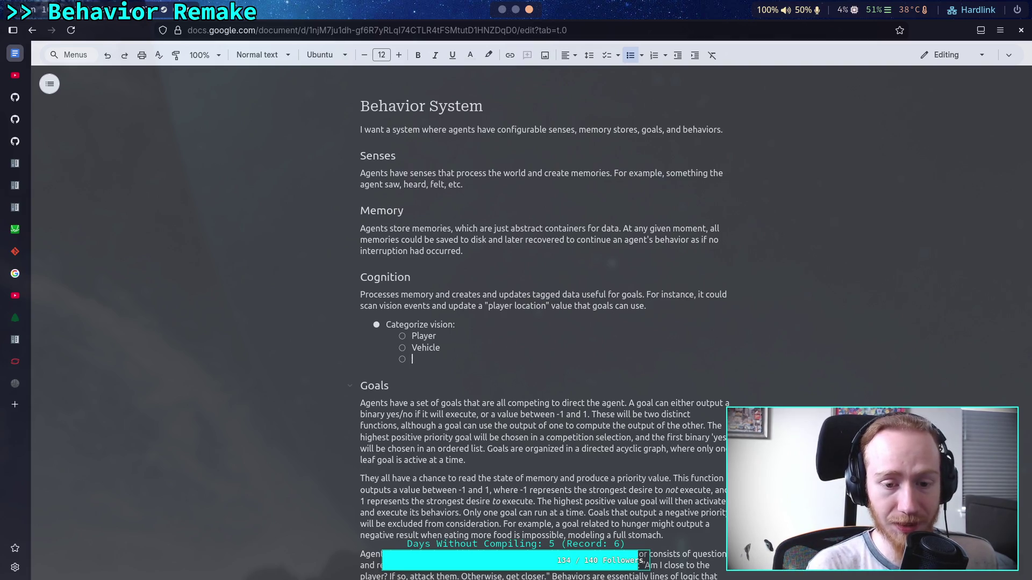
{"action": "type", "text": "Other zo"}
{"action": "type", "text": "mbie"}
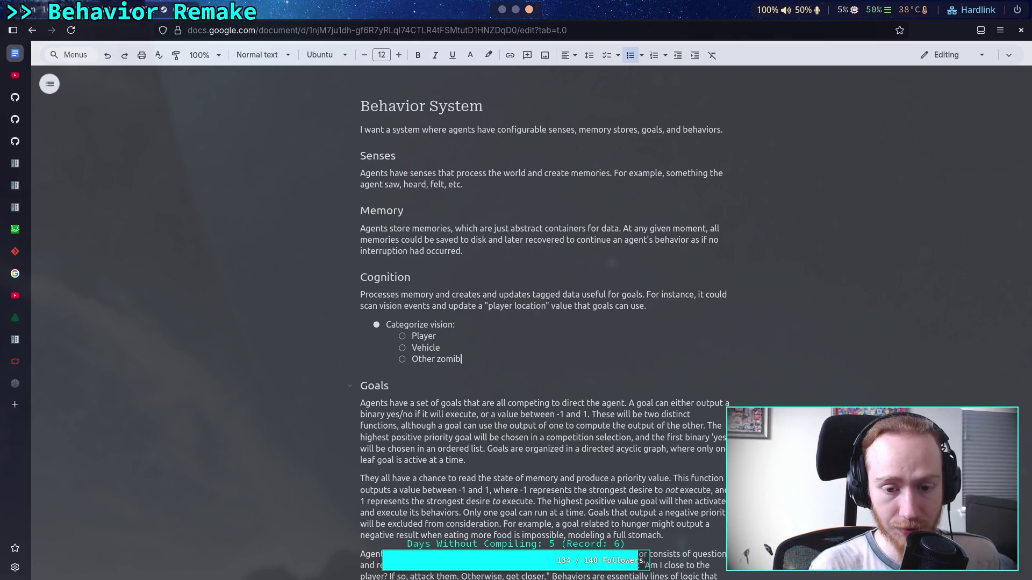
{"action": "key", "text": "Return"}
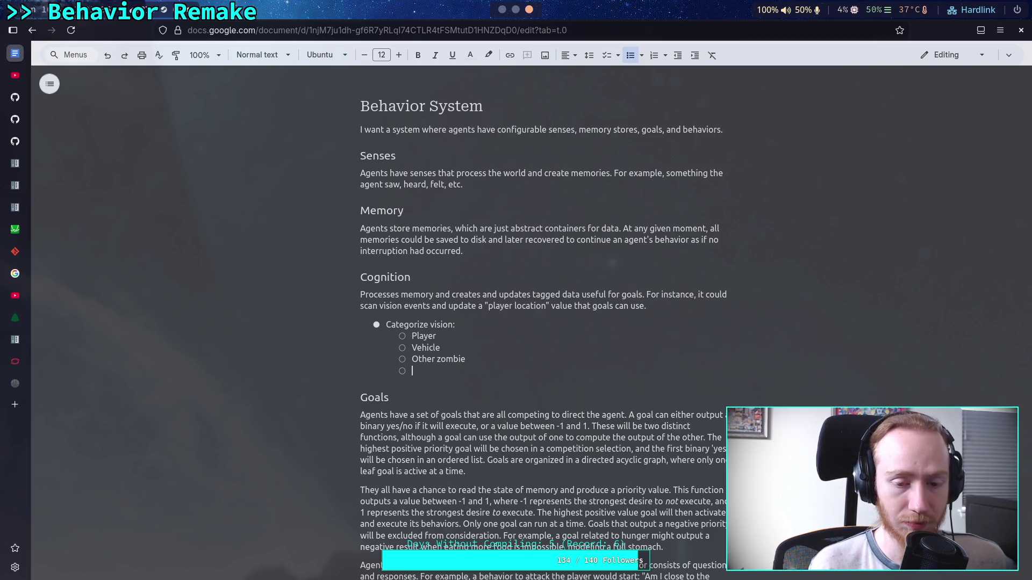
- Add a 'Tracker:' sub-bullet with Bodies nested beneath it
{"action": "type", "text": "Trai"}
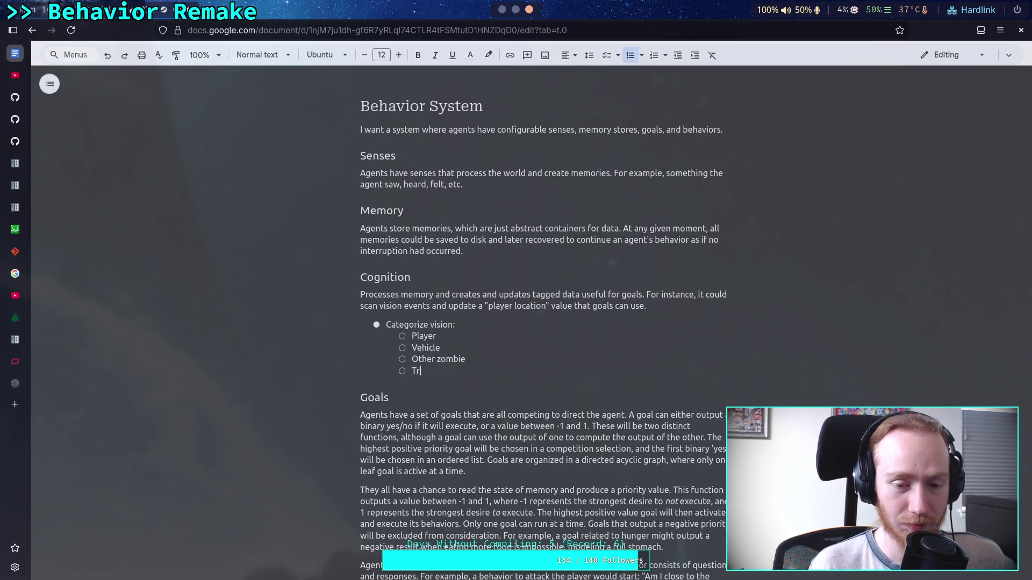
{"action": "key", "text": "BackSpace"}
{"action": "key", "text": "BackSpace"}
{"action": "key", "text": "BackSpace"}
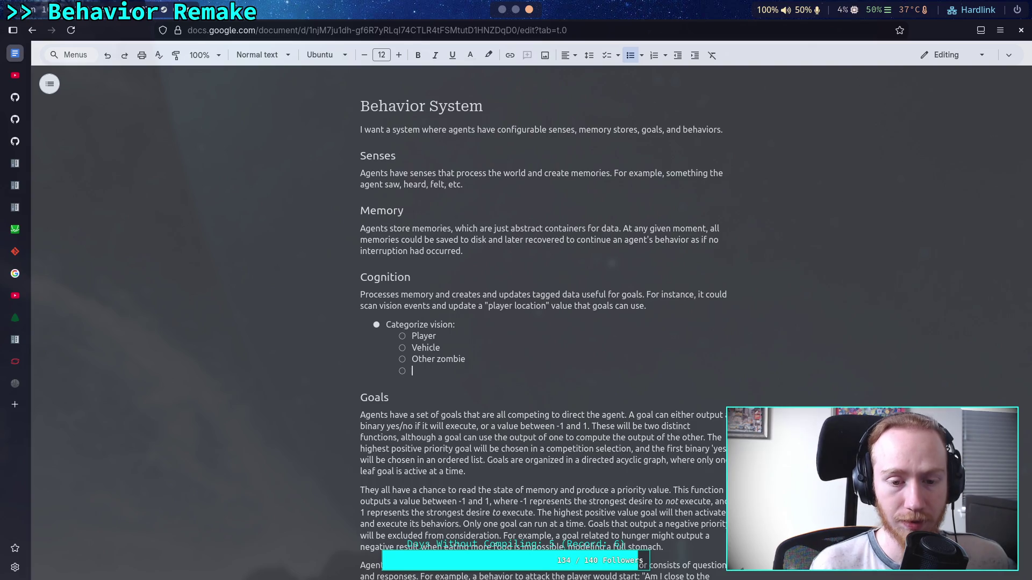
{"action": "type", "text": "racker:"}
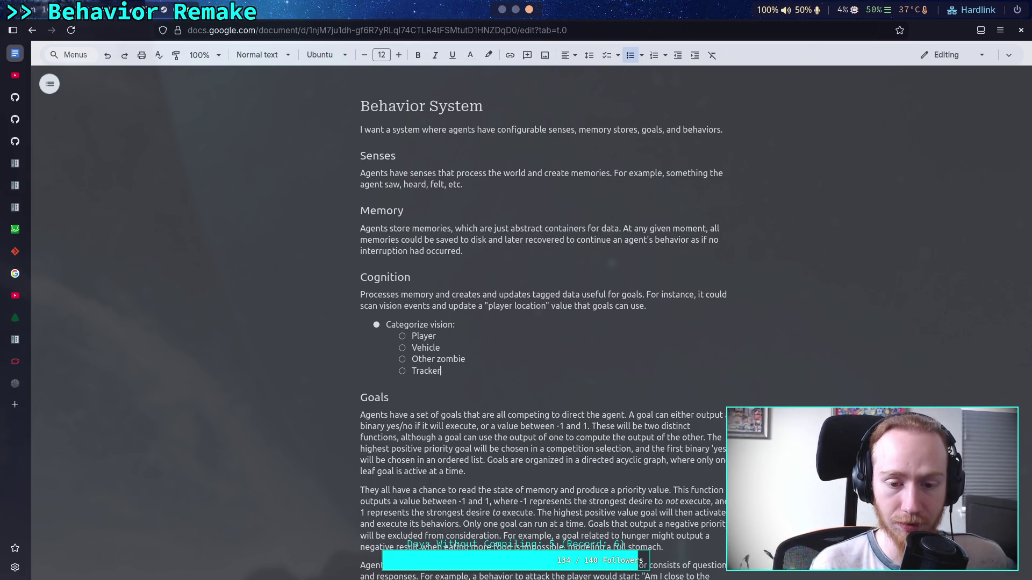
{"action": "key", "text": "Return"}
{"action": "key", "text": "Tab"}
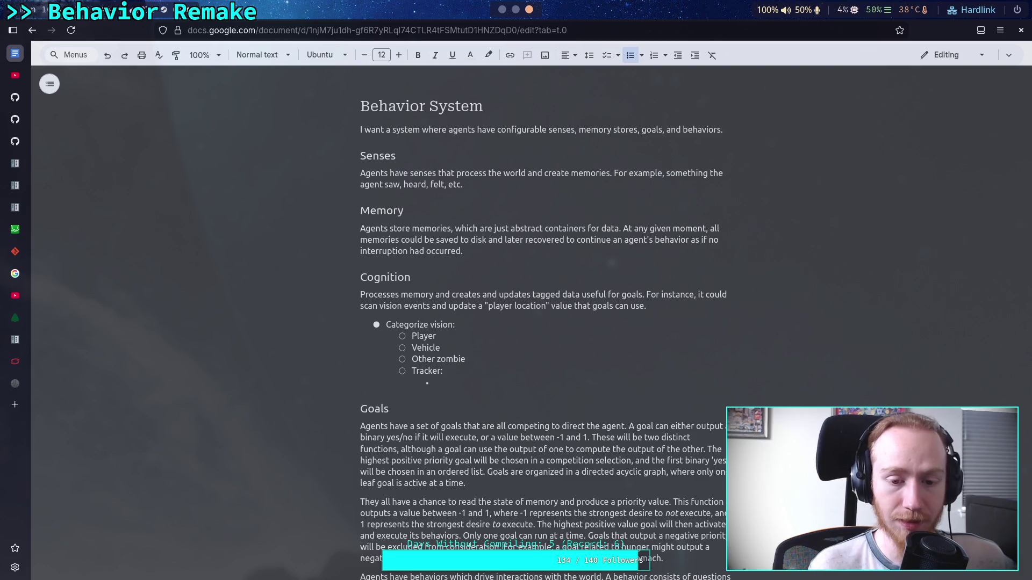
{"action": "type", "text": "Bodies"}
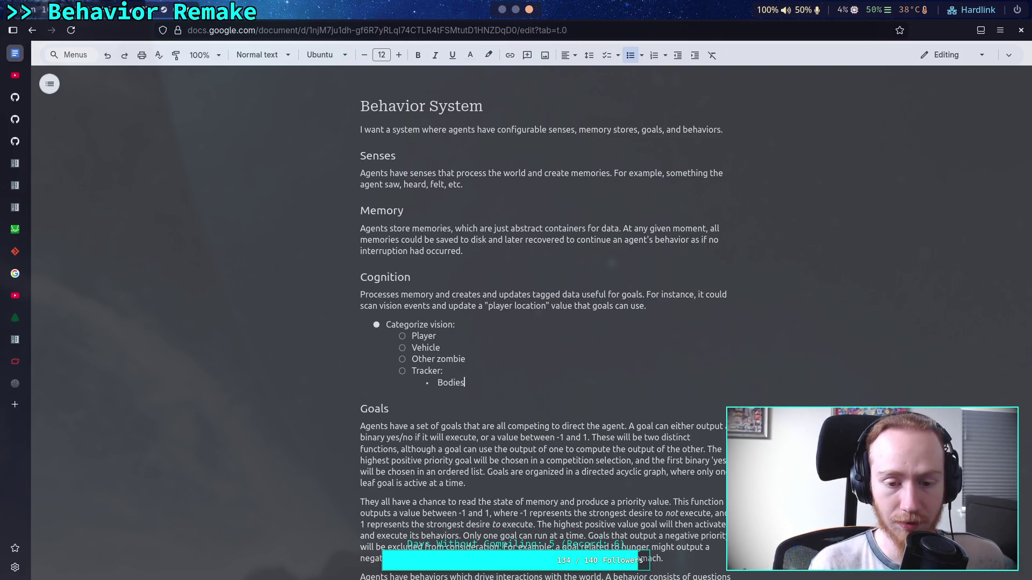
- Add Spent ammo and Opened doors under Tracker, then outdent to a new top-level bullet
{"action": "key", "text": "Return"}
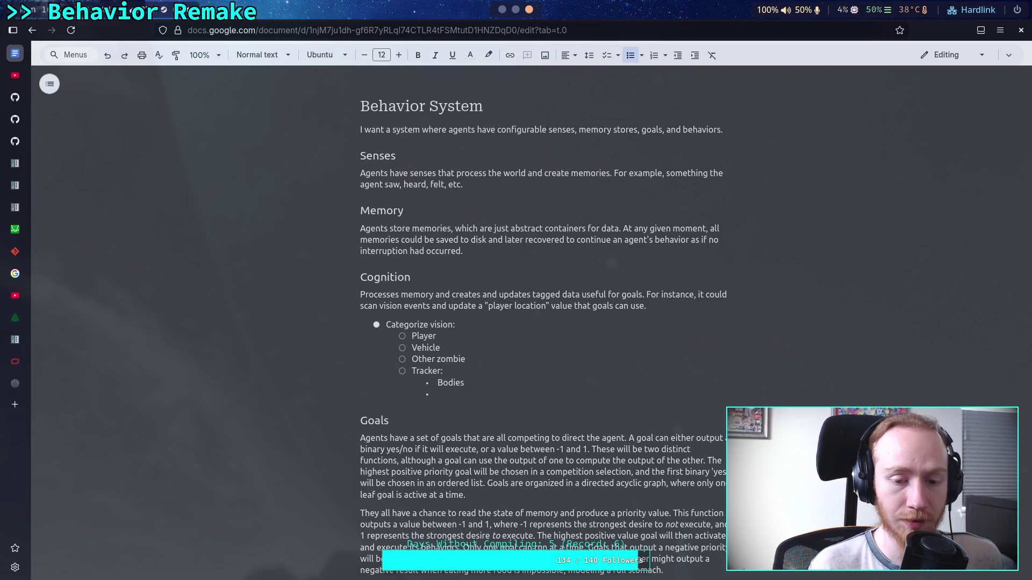
{"action": "type", "text": "Be"}
{"action": "key", "text": "BackSpace"}
{"action": "key", "text": "BackSpace"}
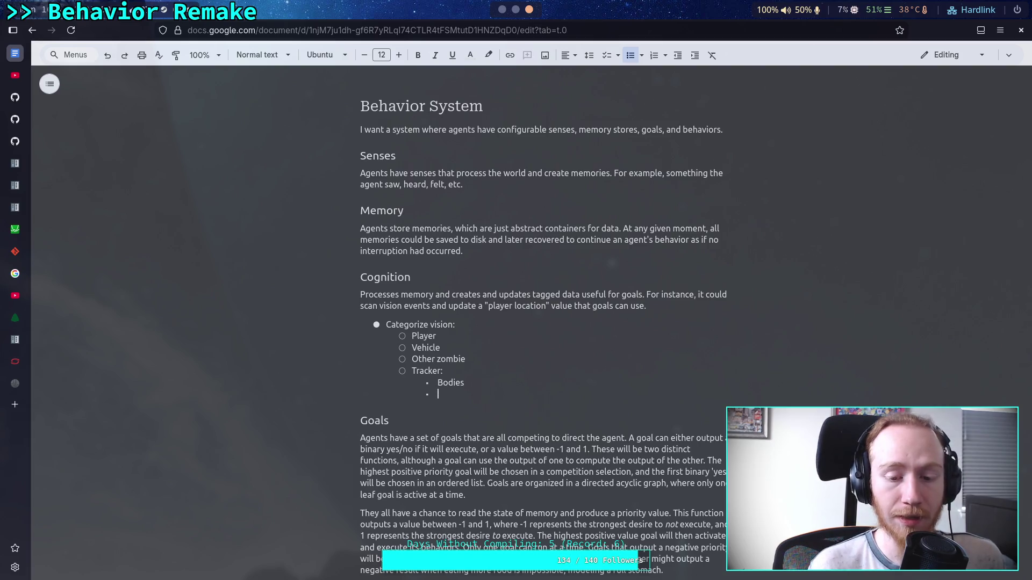
{"action": "type", "text": "Spent ammo"}
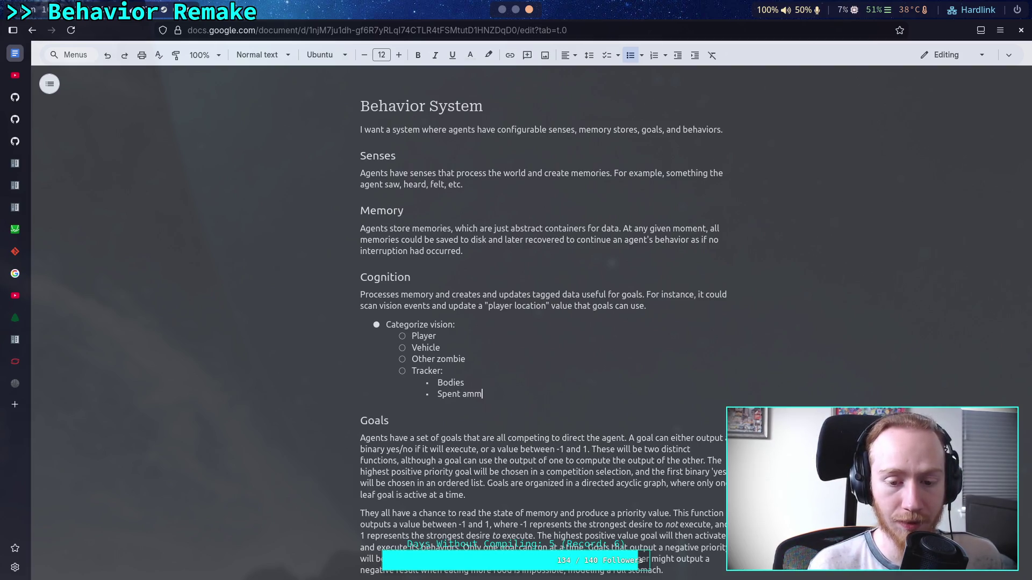
{"action": "key", "text": "Return"}
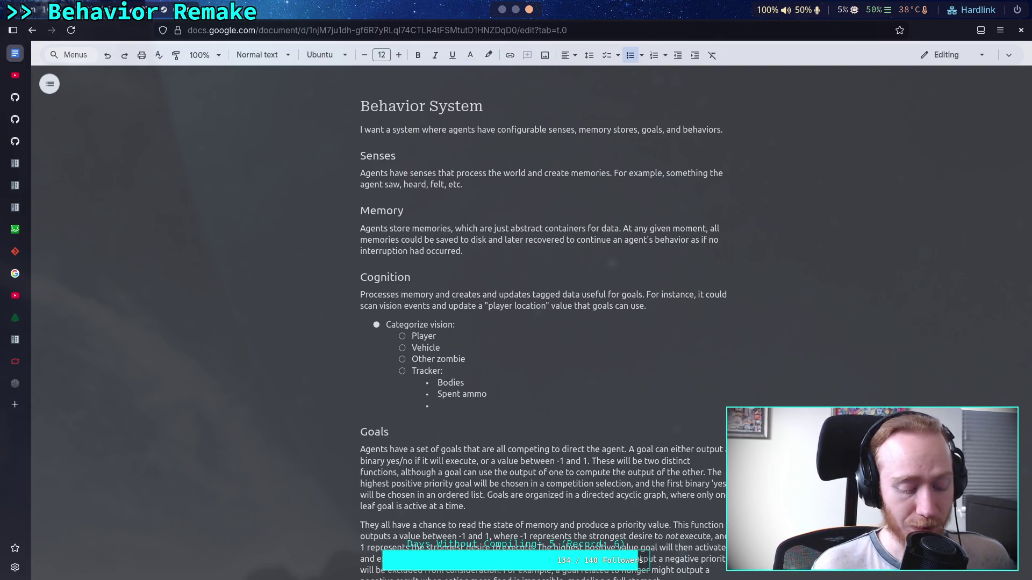
{"action": "type", "text": "Opened d"}
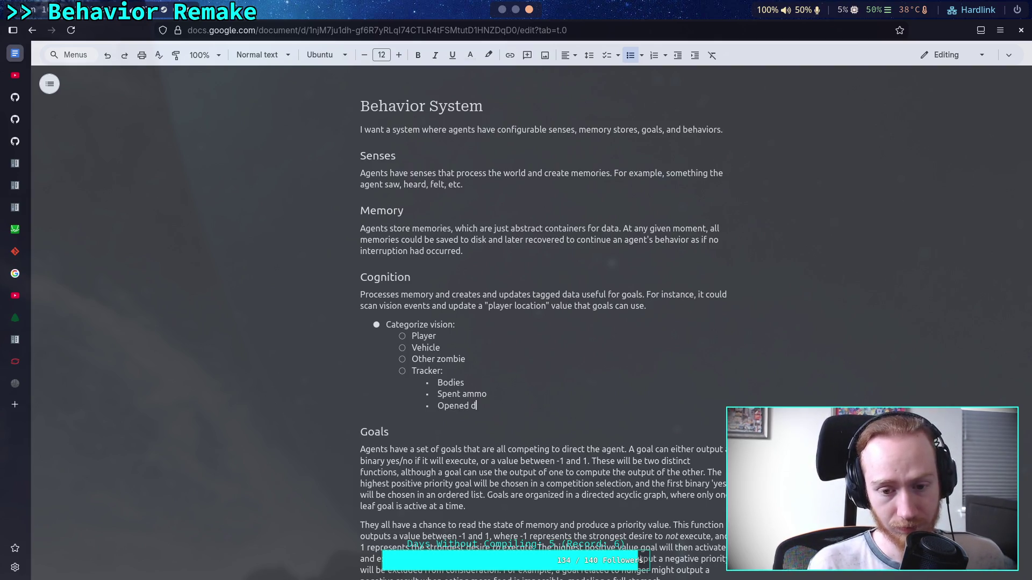
{"action": "type", "text": "oors"}
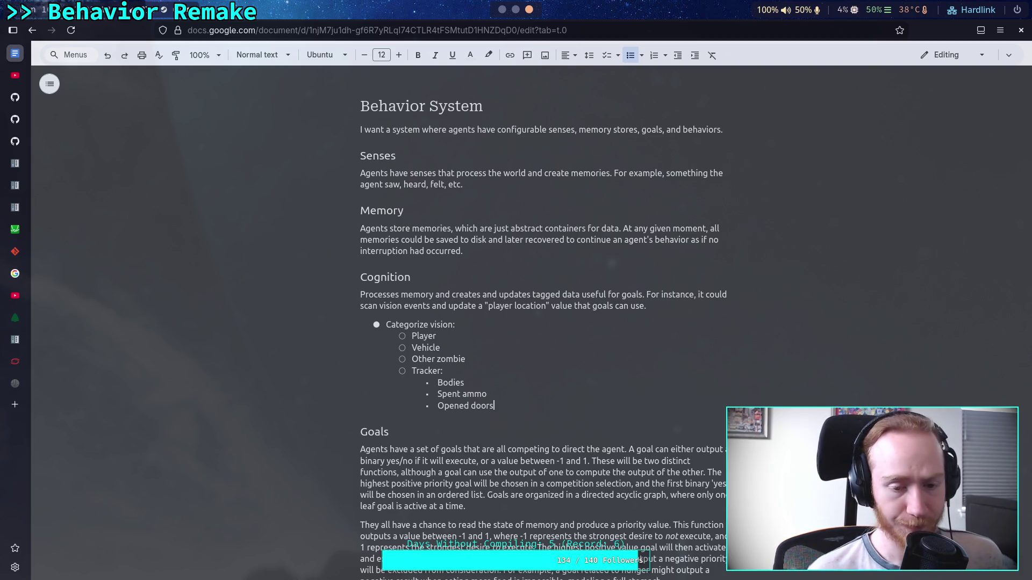
{"action": "key", "text": "Return"}
{"action": "key", "text": "shift+Tab"}
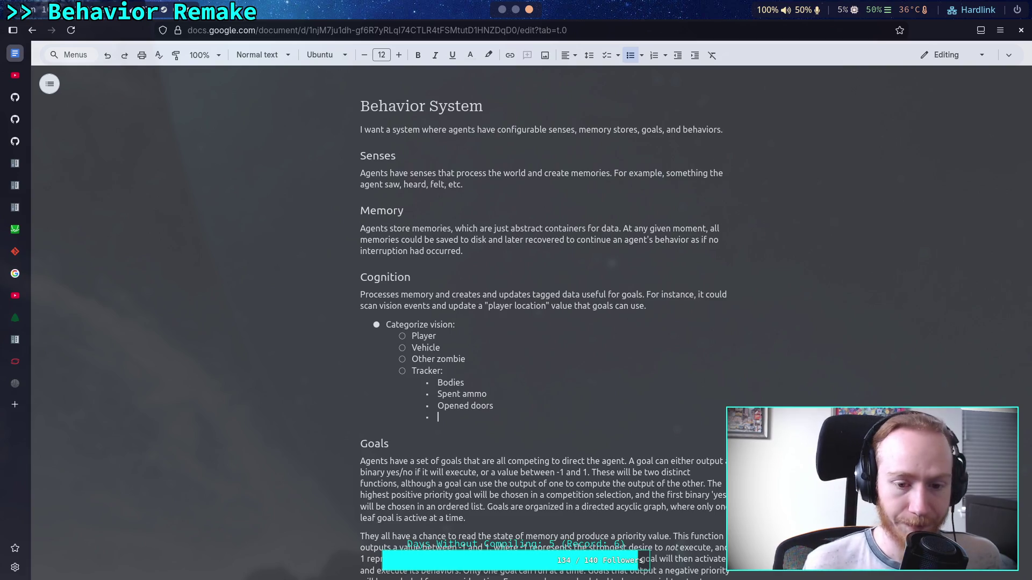
{"action": "key", "text": "shift+Tab"}
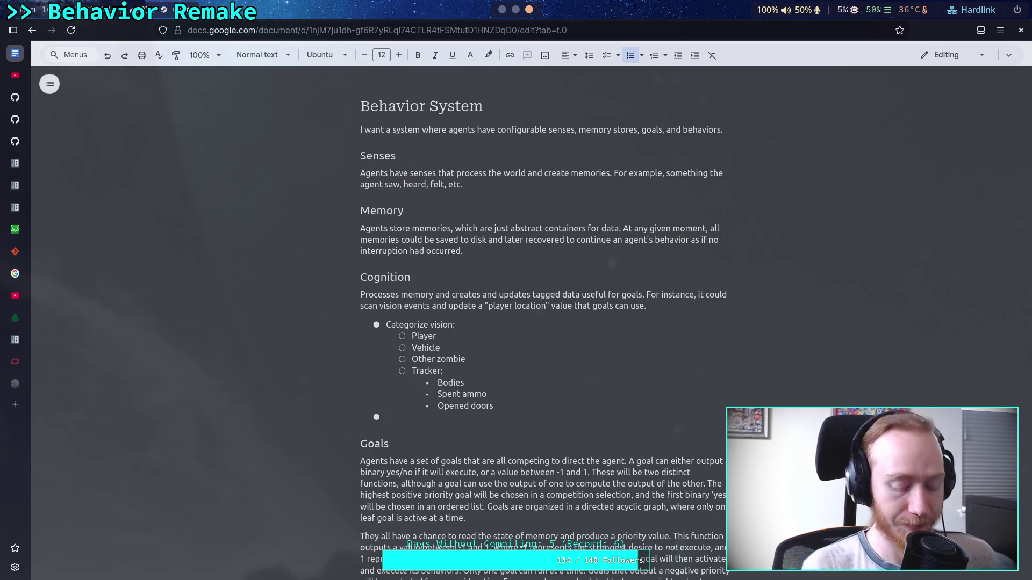
- Type 'Categorize sound:' on the new bullet with an indented empty sub-item beneath it
{"action": "type", "text": "Co"}
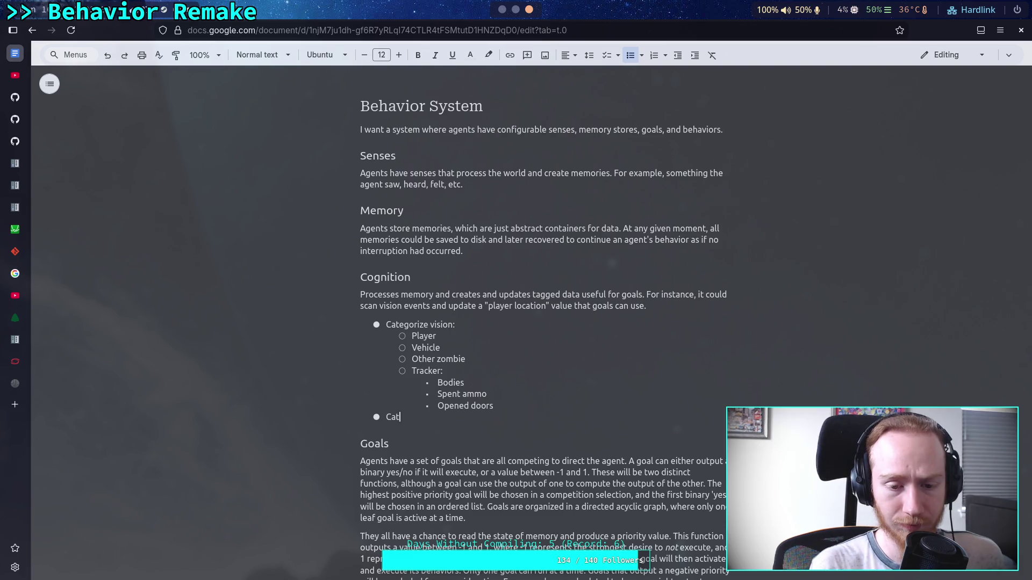
{"action": "type", "text": "orize s"}
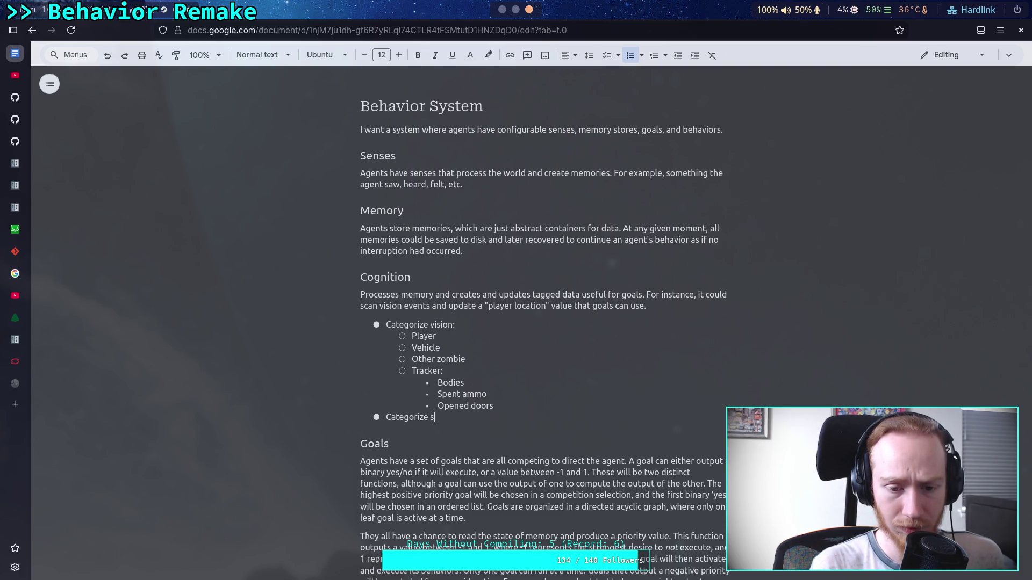
{"action": "type", "text": "ound:"}
{"action": "key", "text": "Return"}
{"action": "key", "text": "Tab"}
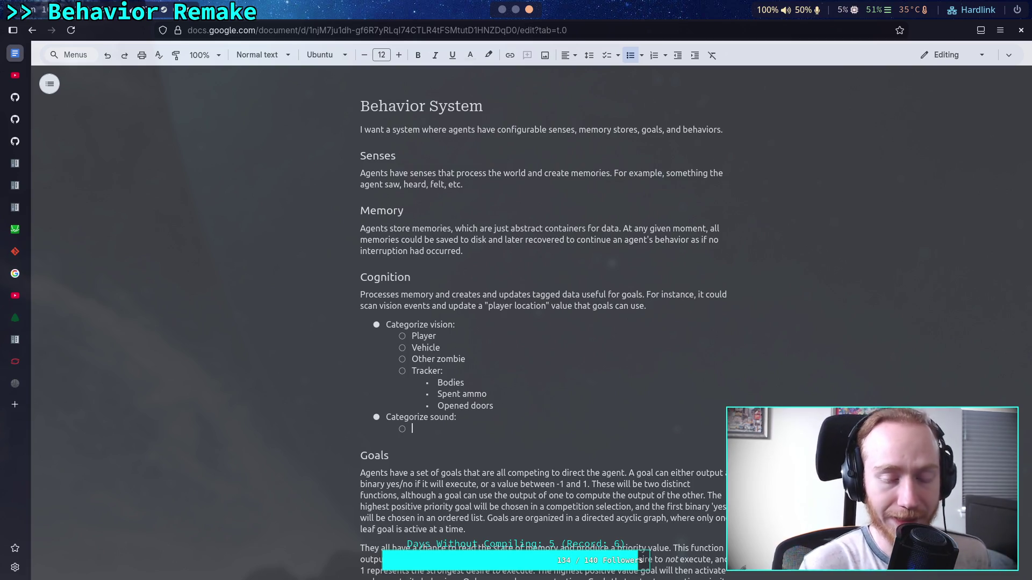
{"action": "left_click", "coordinate": [516, 356]}
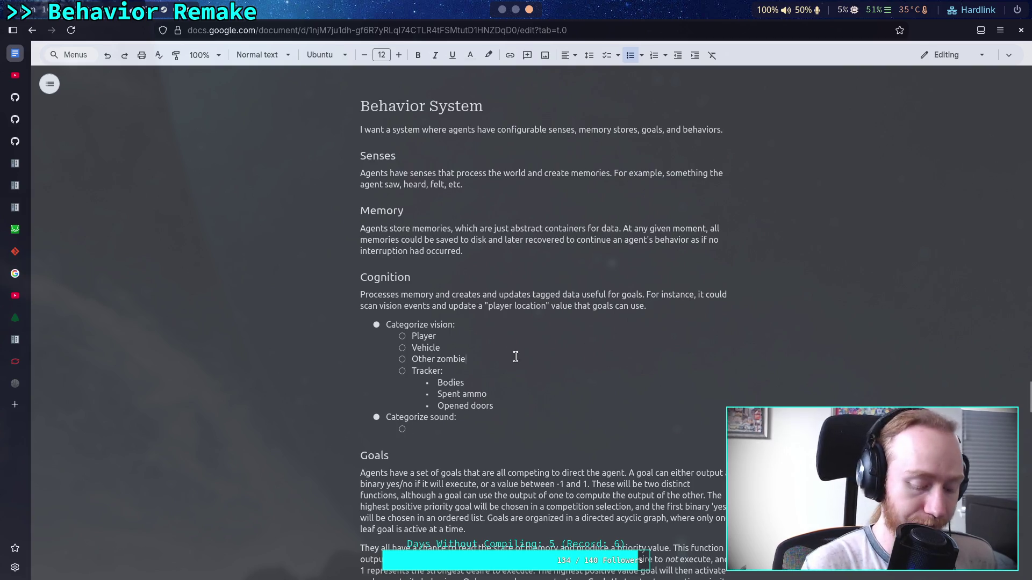
- Label Other zombie as ("emotions") and add Player movement as the first sound item
{"action": "type", "text": "("}
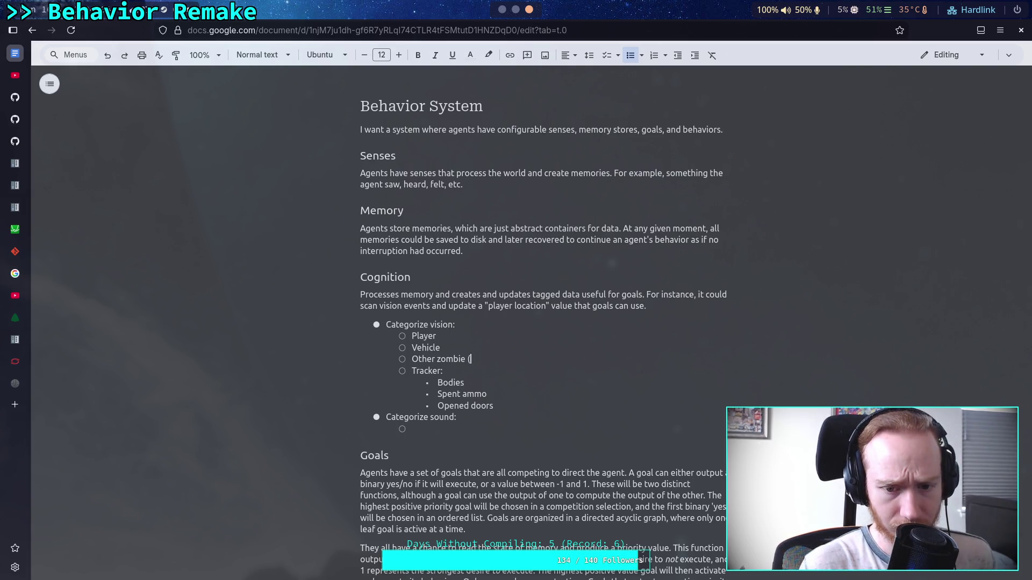
{"action": "type", "text": "\"emotions\""}
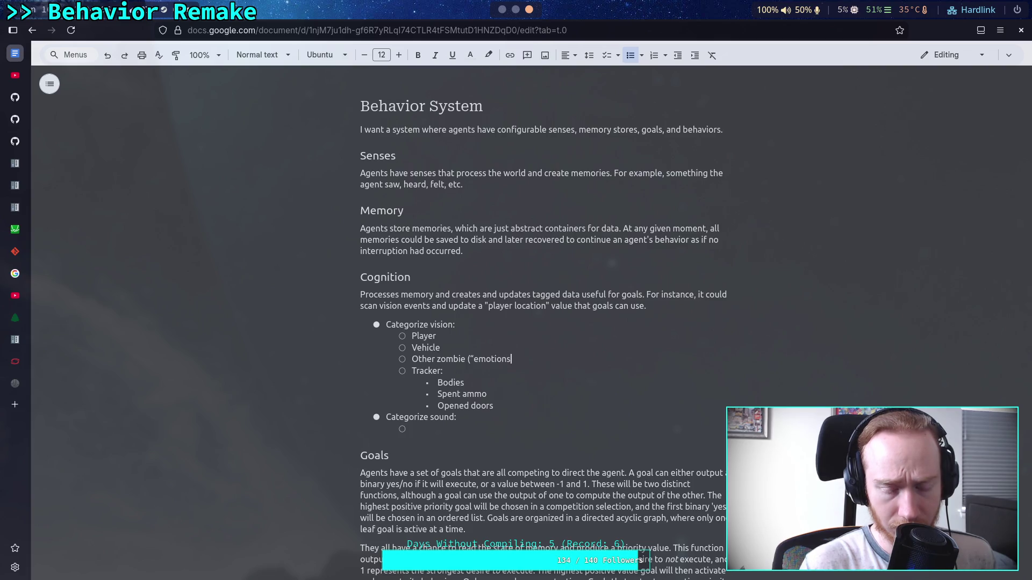
{"action": "type", "text": ")"}
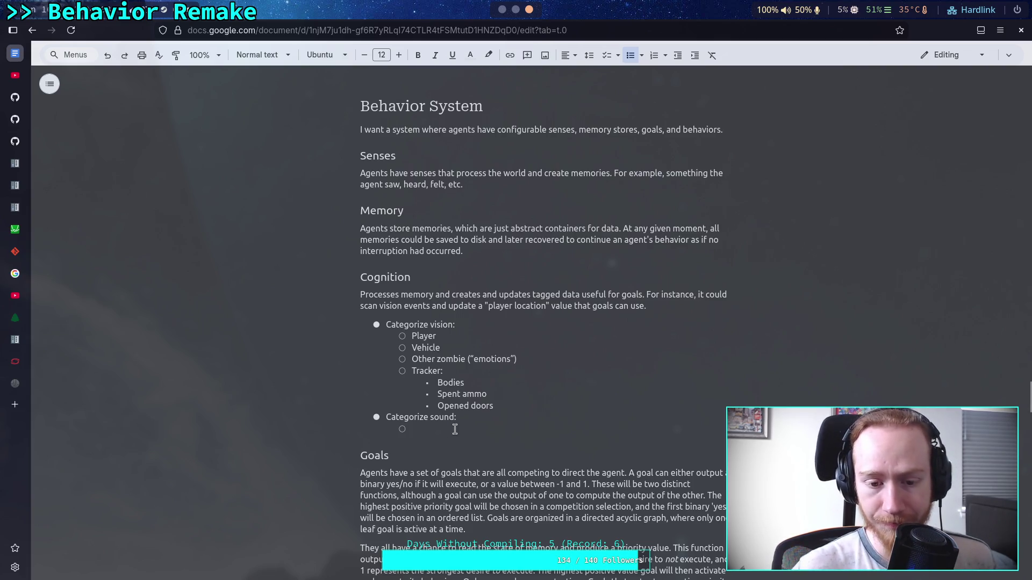
{"action": "left_click", "coordinate": [455, 430]}
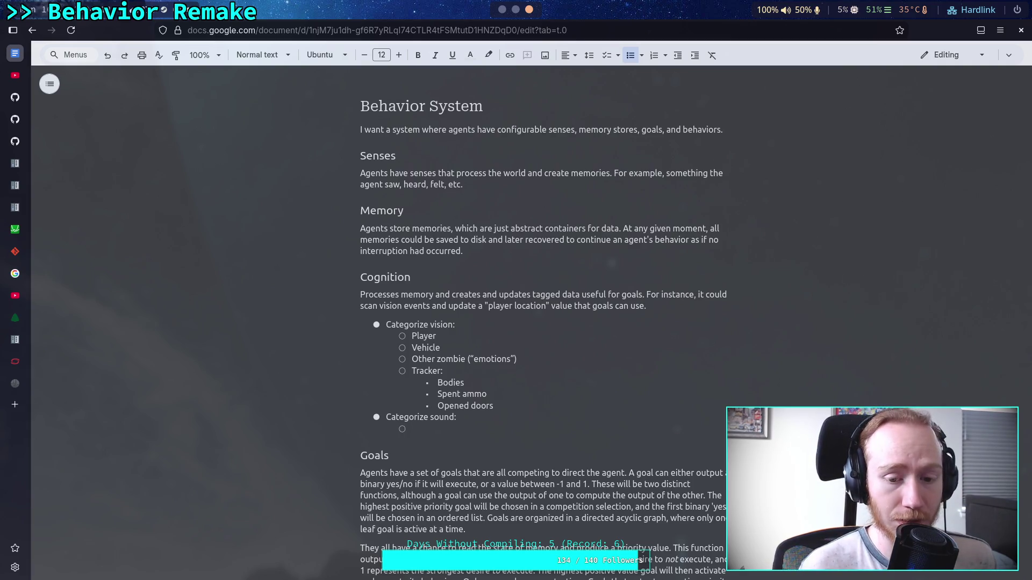
{"action": "type", "text": "P"}
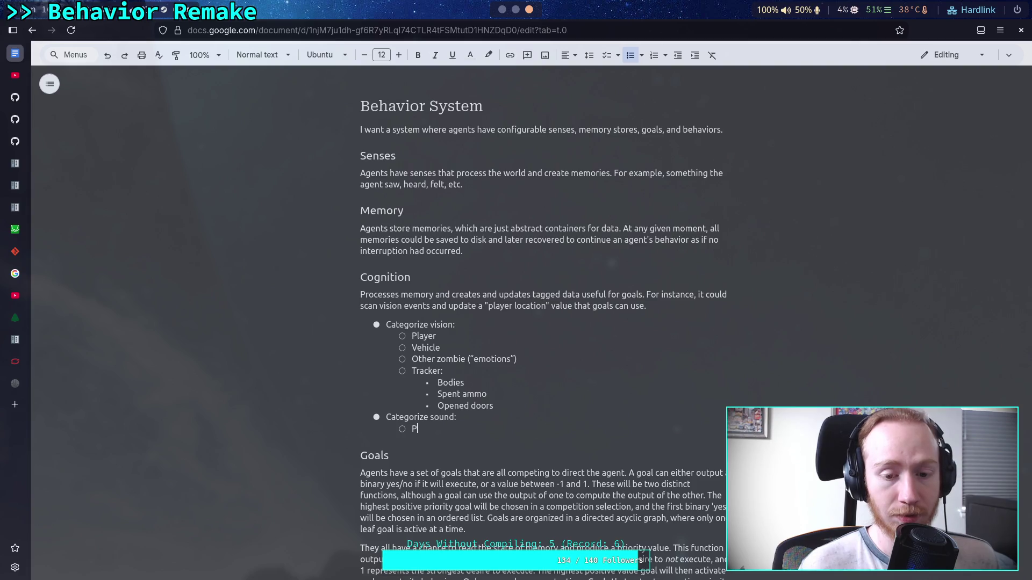
{"action": "type", "text": "layer move"}
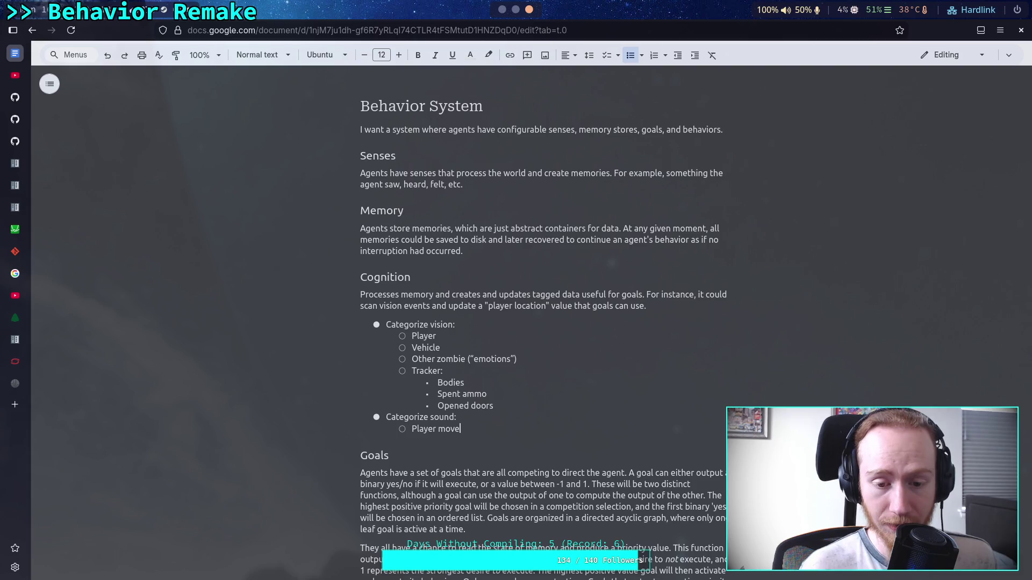
{"action": "type", "text": "ment"}
{"action": "key", "text": "Return"}
- Add Weapons firing; Vehicle driving, crashing, horns; and Explosion as further sound items
{"action": "type", "text": "Wepo"}
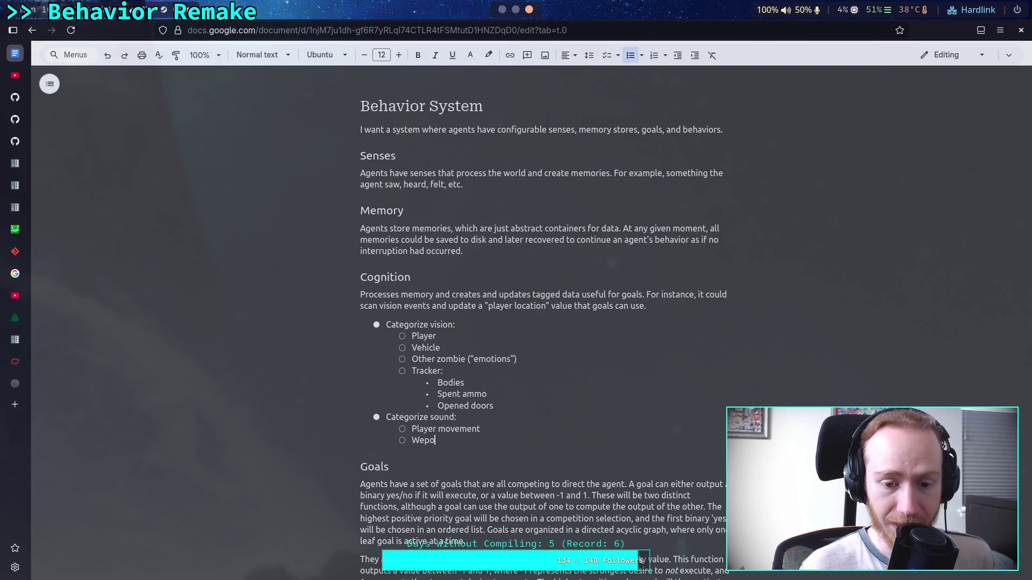
{"action": "key", "text": "BackSpace"}
{"action": "key", "text": "BackSpace"}
{"action": "type", "text": "apons "}
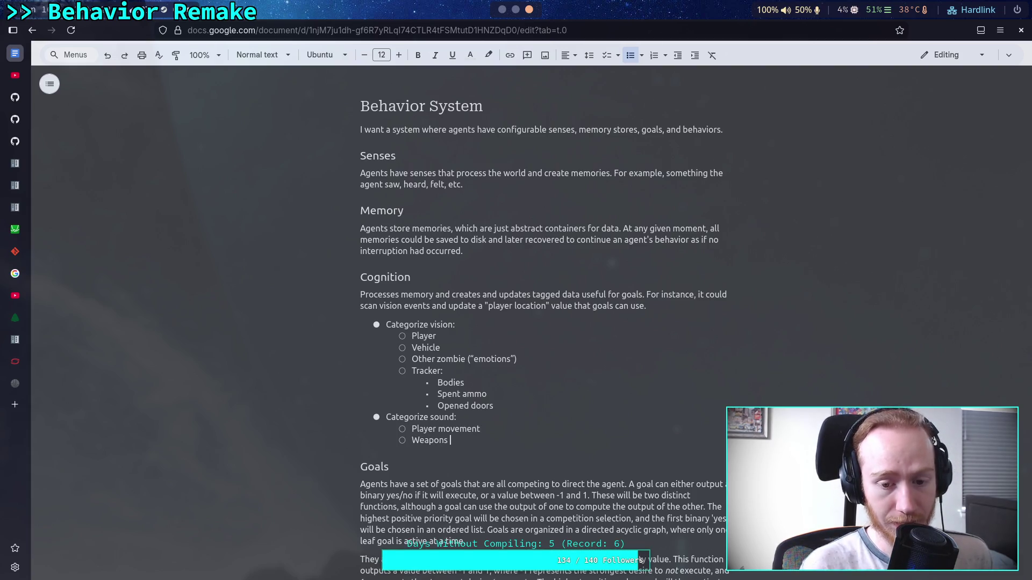
{"action": "type", "text": "firing"}
{"action": "key", "text": "Return"}
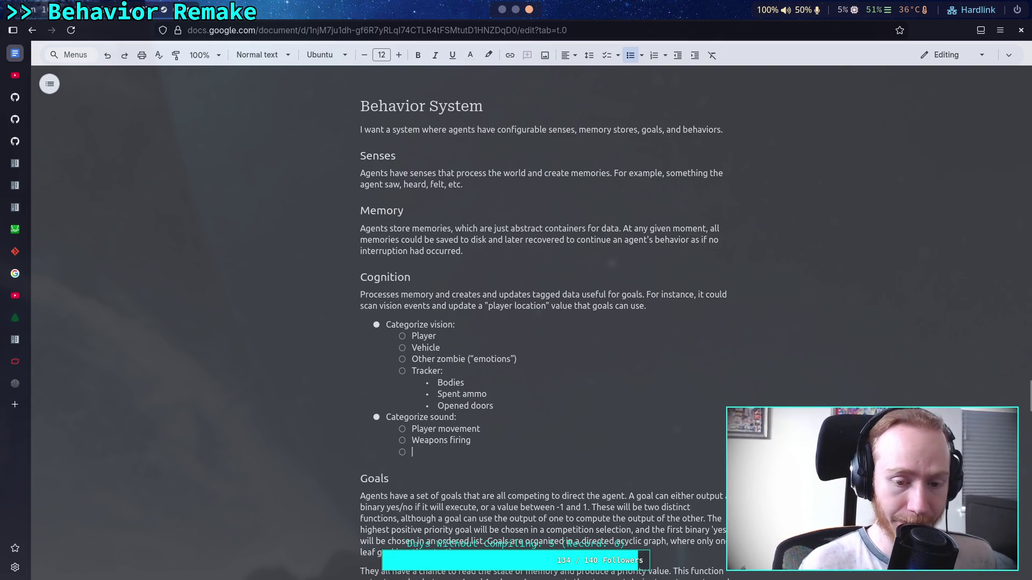
{"action": "type", "text": "Vehilc"}
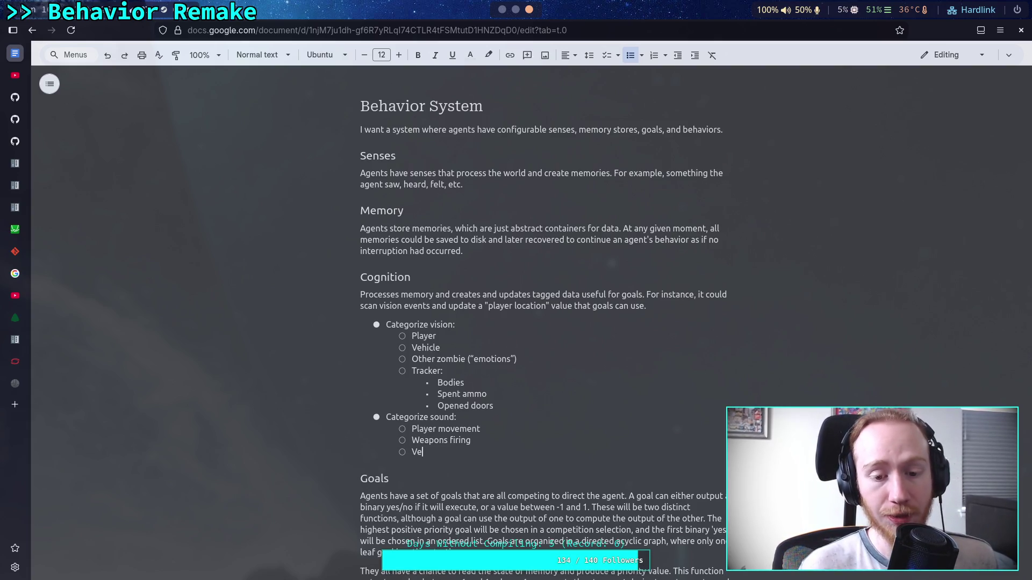
{"action": "key", "text": "BackSpace"}
{"action": "key", "text": "BackSpace"}
{"action": "type", "text": "cle driving"}
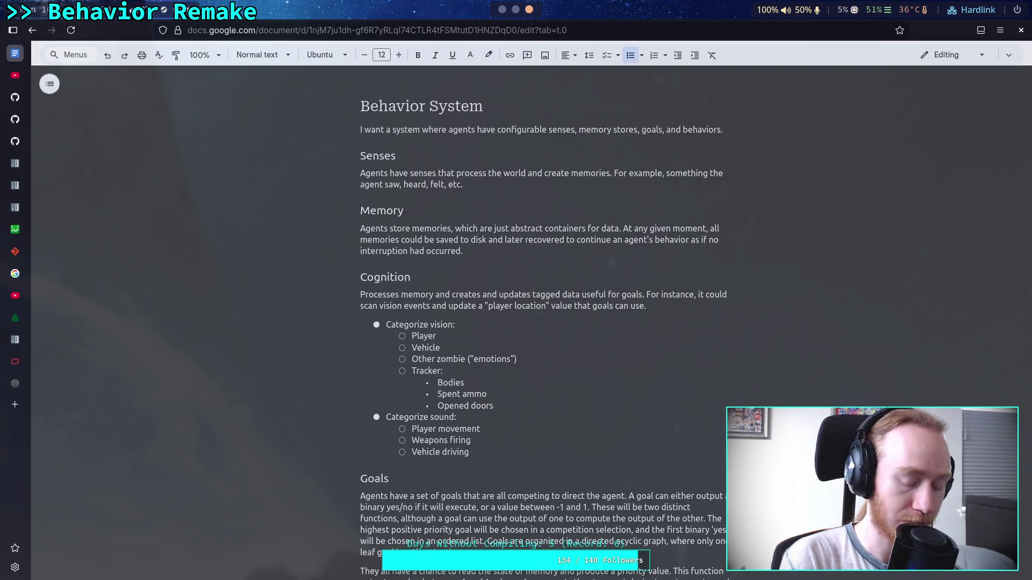
{"action": "type", "text": ", c"}
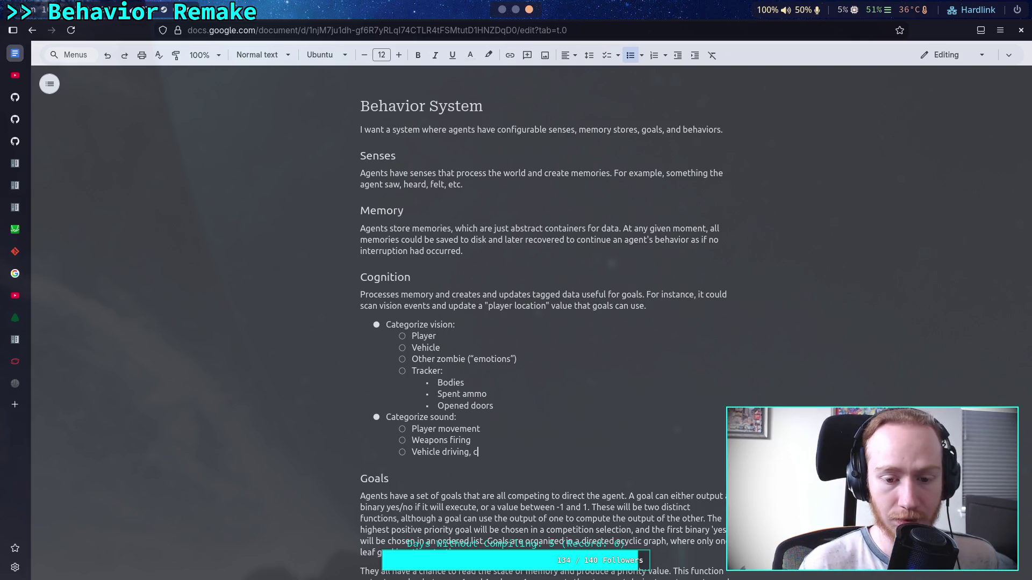
{"action": "type", "text": "rashing, "}
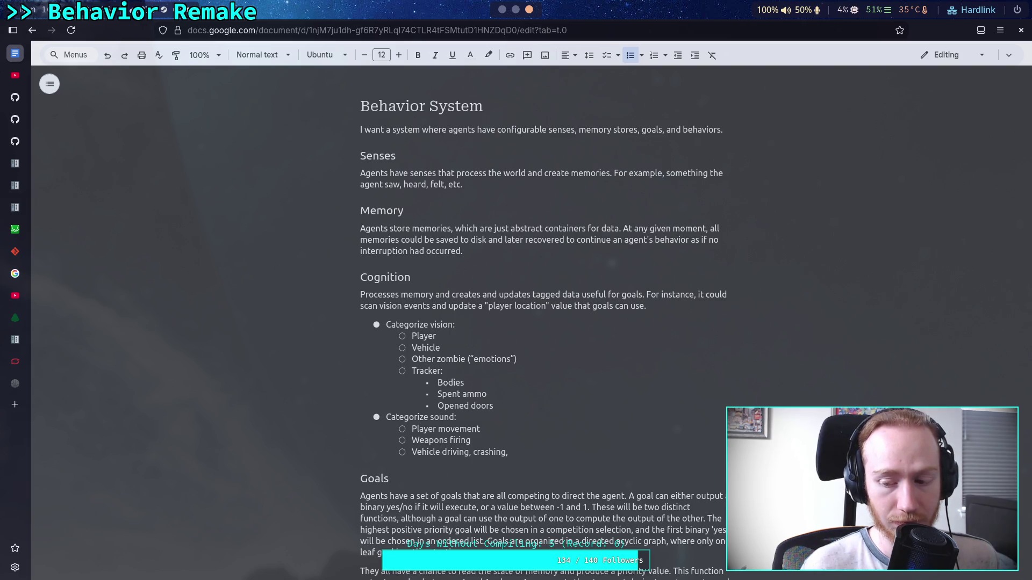
{"action": "type", "text": "horns"}
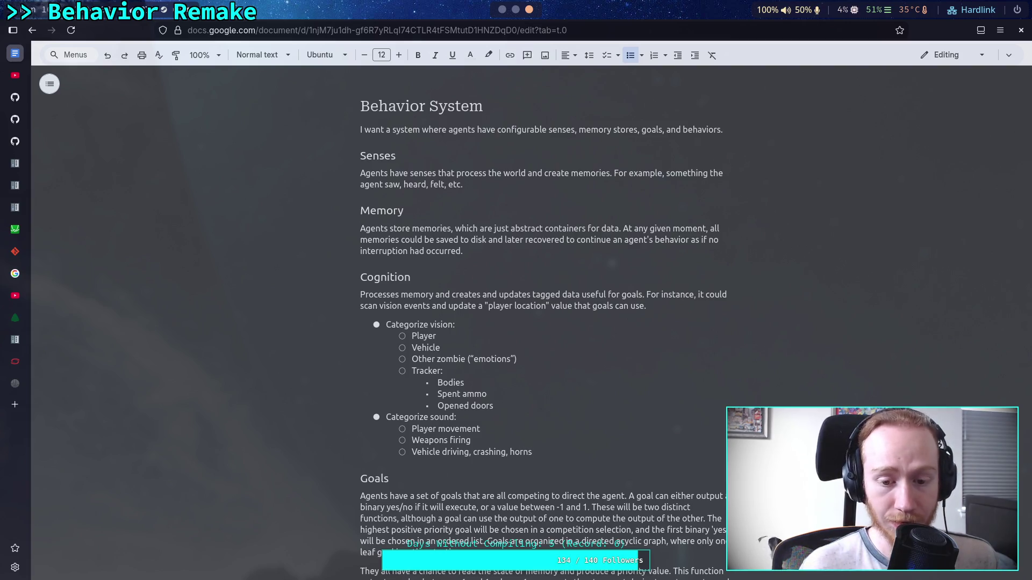
{"action": "key", "text": "Return"}
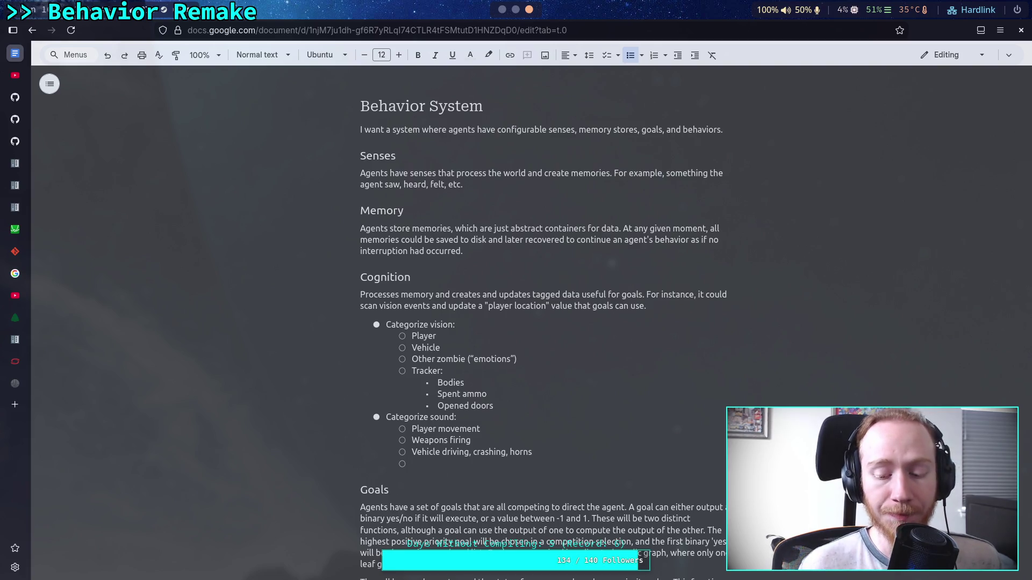
{"action": "type", "text": "Explo"}
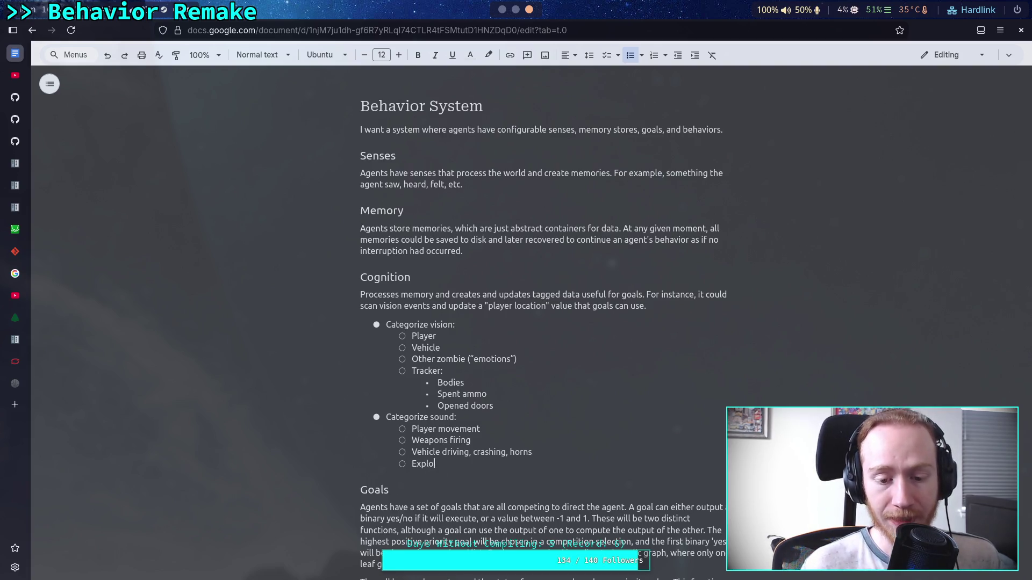
{"action": "type", "text": "sions"}
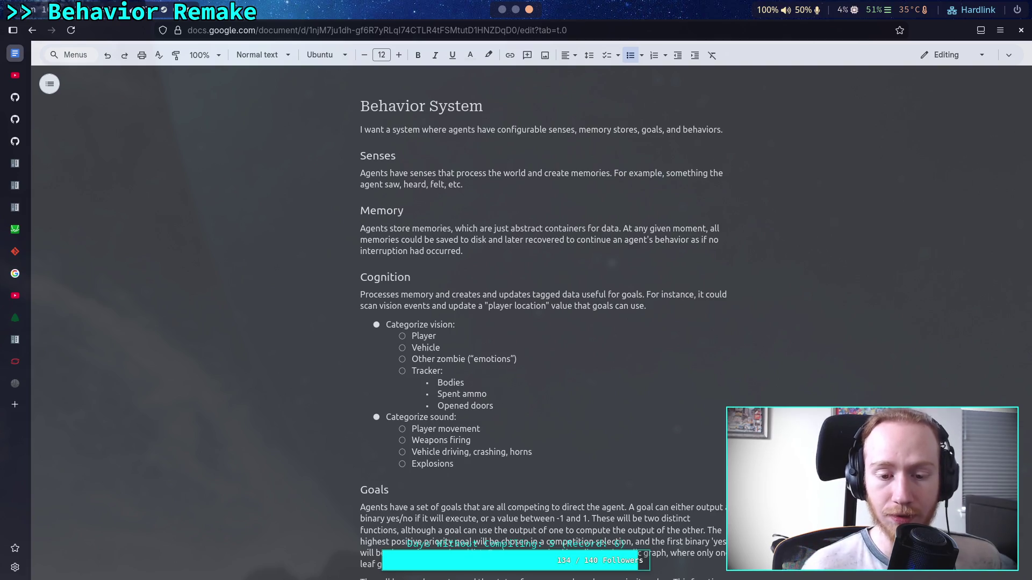
{"action": "key", "text": "BackSpace"}
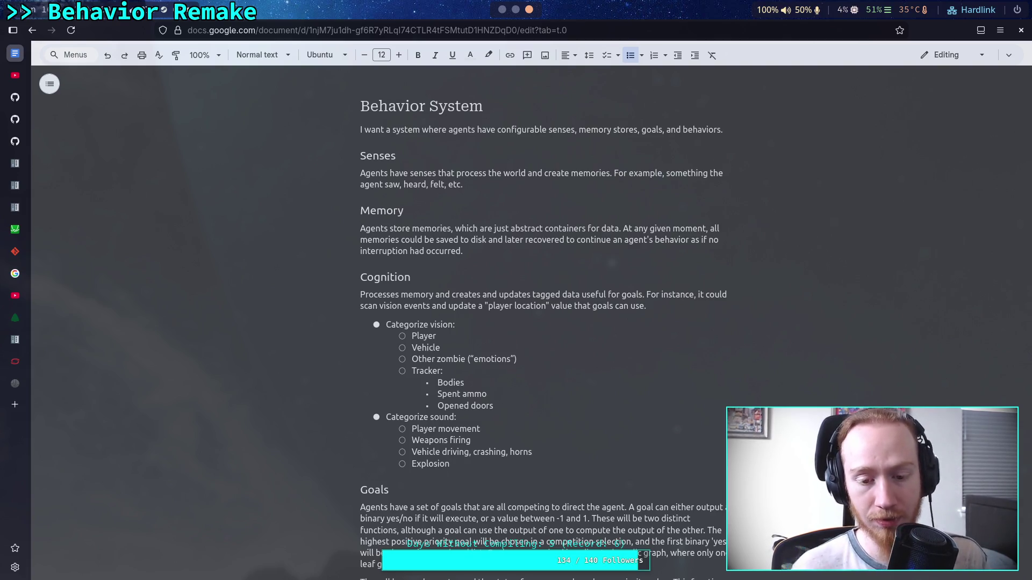
{"action": "key", "text": "Return"}
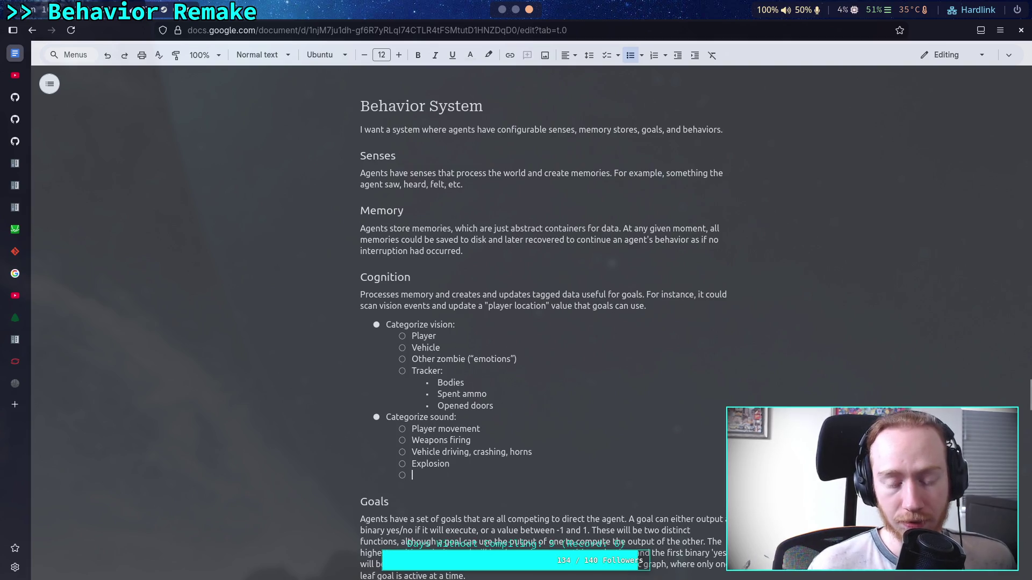
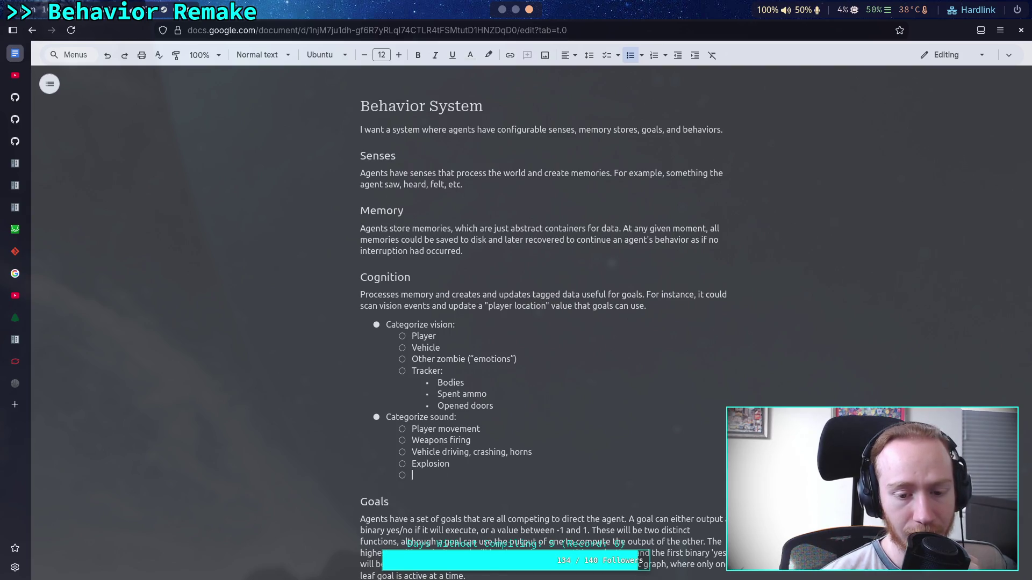
- Add a 'Tracker:' item with a nested 'Zombie movement' bullet, then start a new line
{"action": "type", "text": "tRA"}
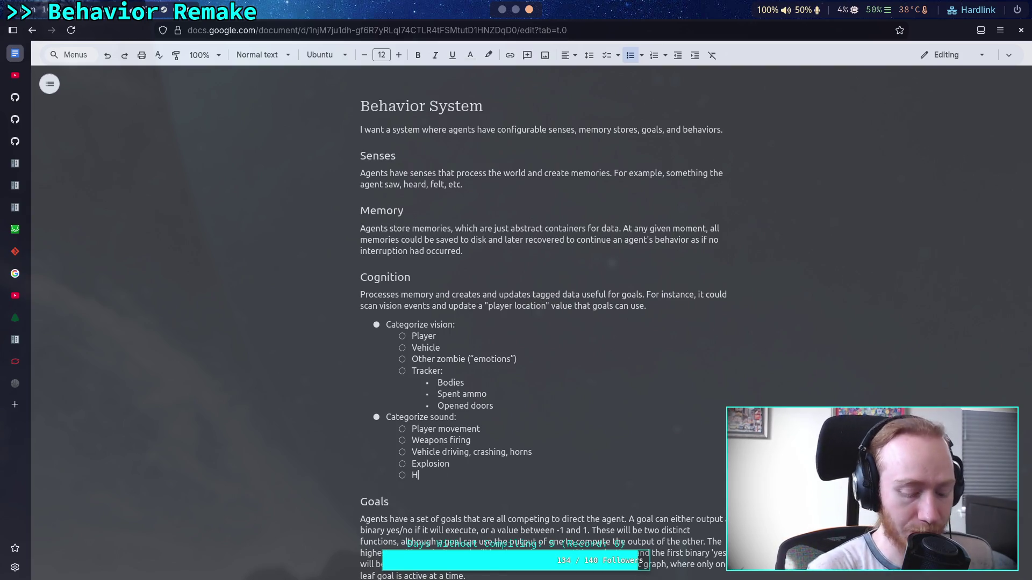
{"action": "key", "text": "BackSpace"}
{"action": "key", "text": "BackSpace"}
{"action": "key", "text": "BackSpace"}
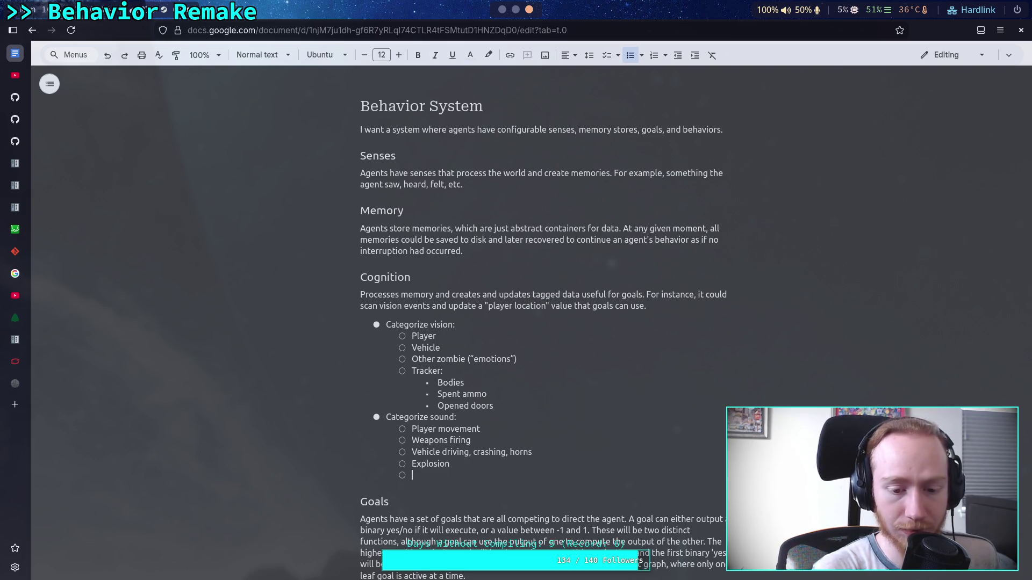
{"action": "type", "text": "Track"}
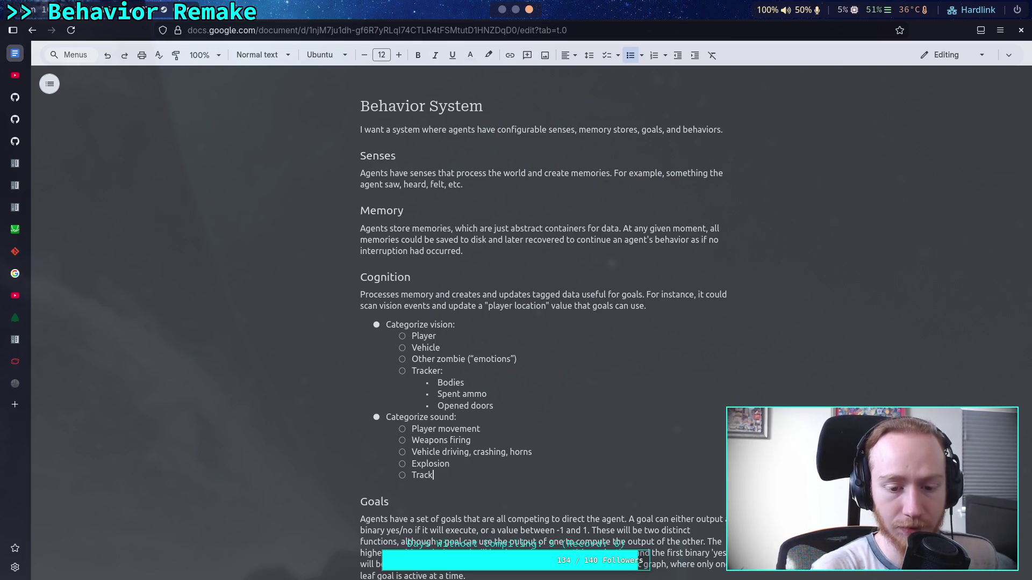
{"action": "type", "text": "er:"}
{"action": "key", "text": "Return"}
{"action": "key", "text": "Tab"}
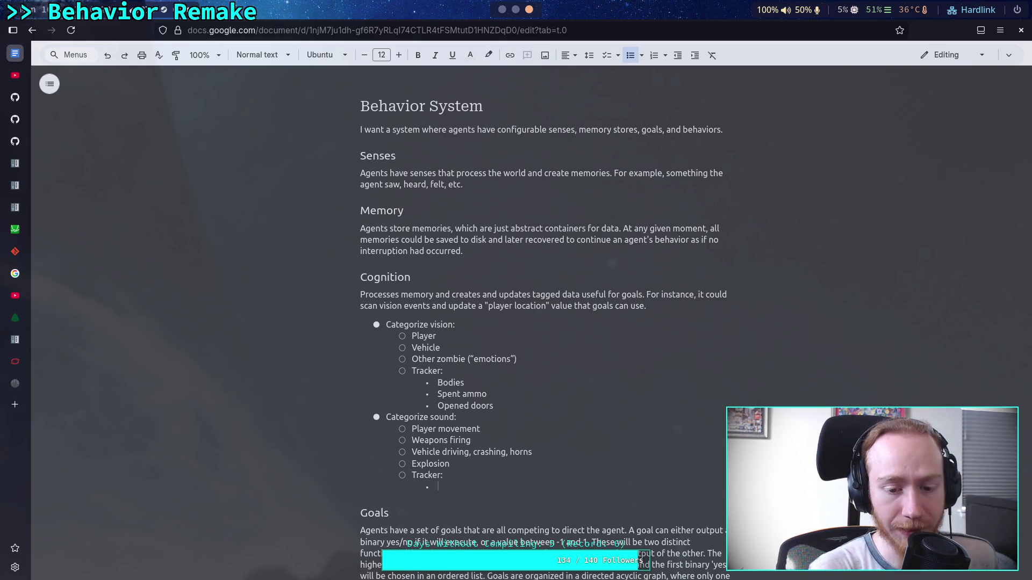
{"action": "type", "text": "Zombie moveme"}
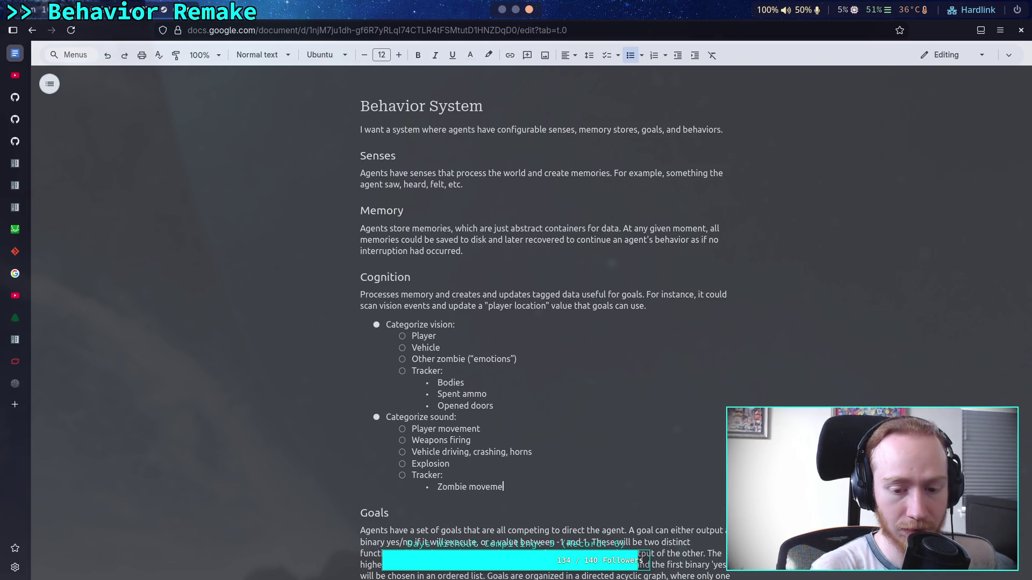
{"action": "type", "text": "nt"}
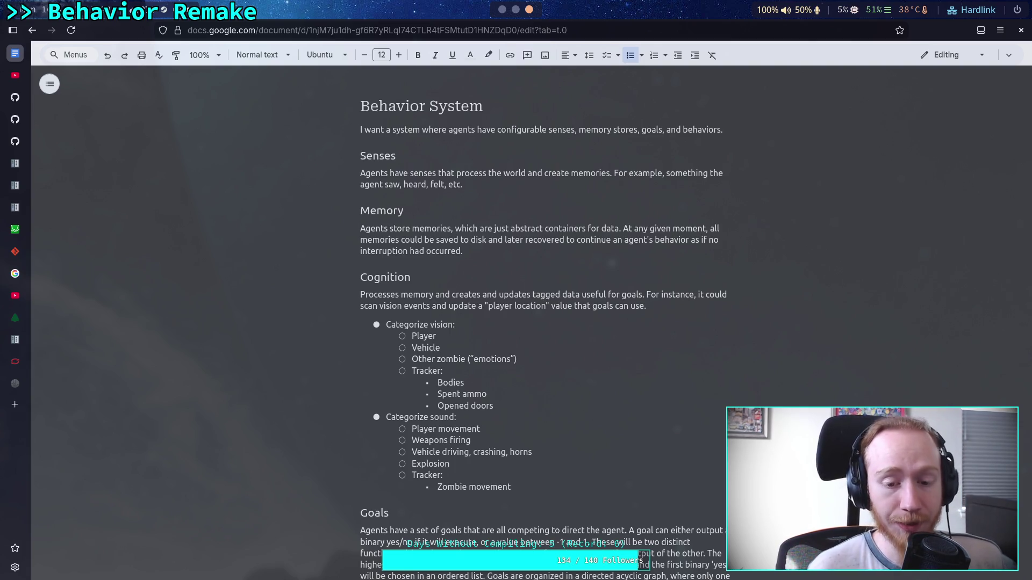
{"action": "key", "text": "Return"}
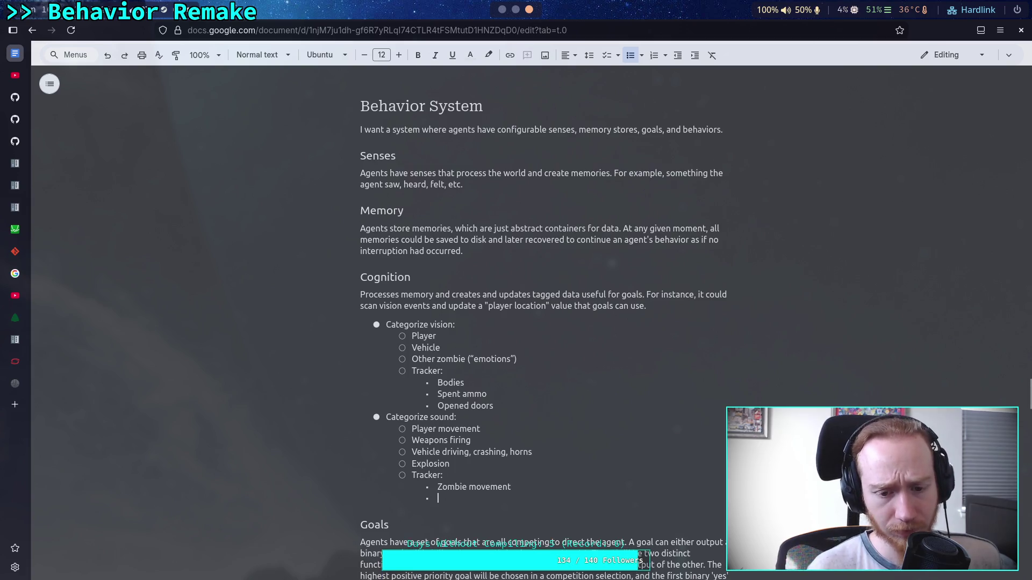
- Insert 'Inspecting zombies' after Opened doors, then promote the empty bullet under Zombie movement
{"action": "left_click", "coordinate": [525, 407]}
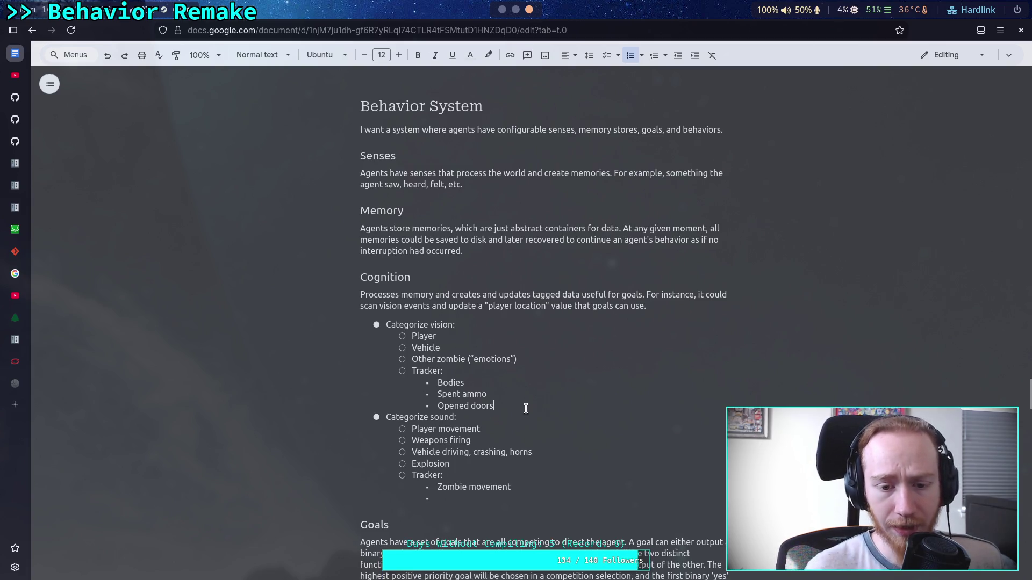
{"action": "key", "text": "Return"}
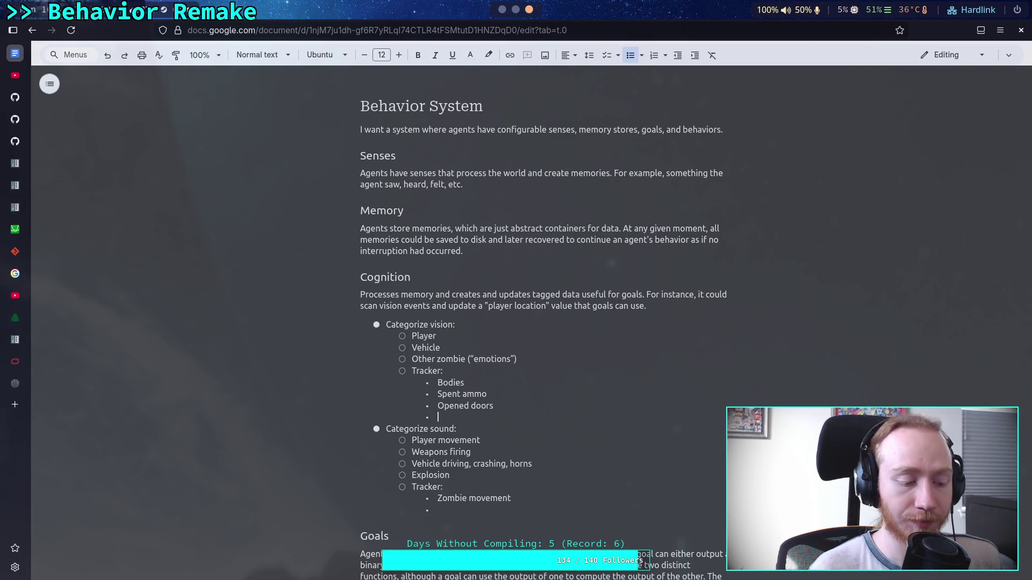
{"action": "type", "text": "I"}
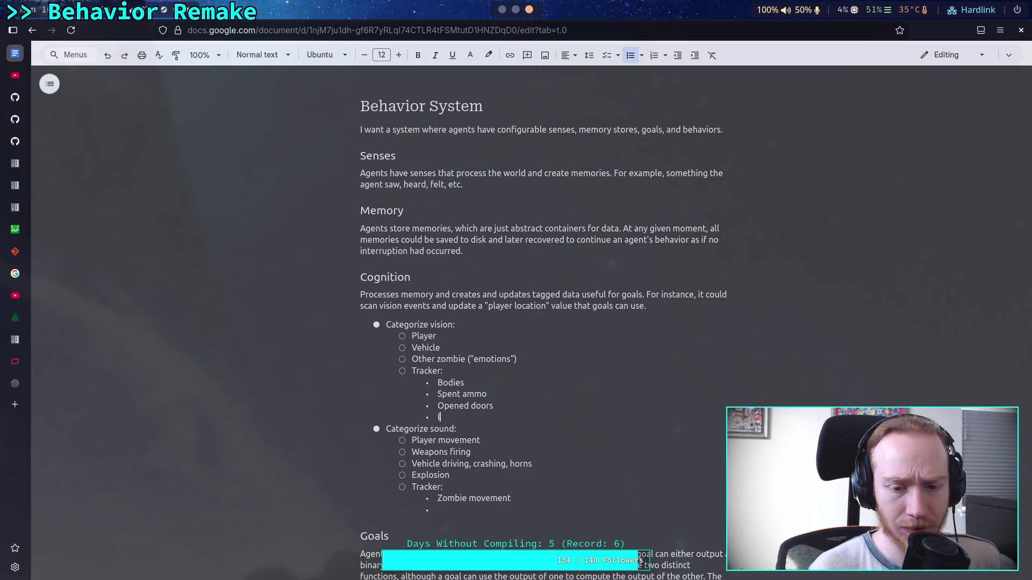
{"action": "type", "text": "nsp"}
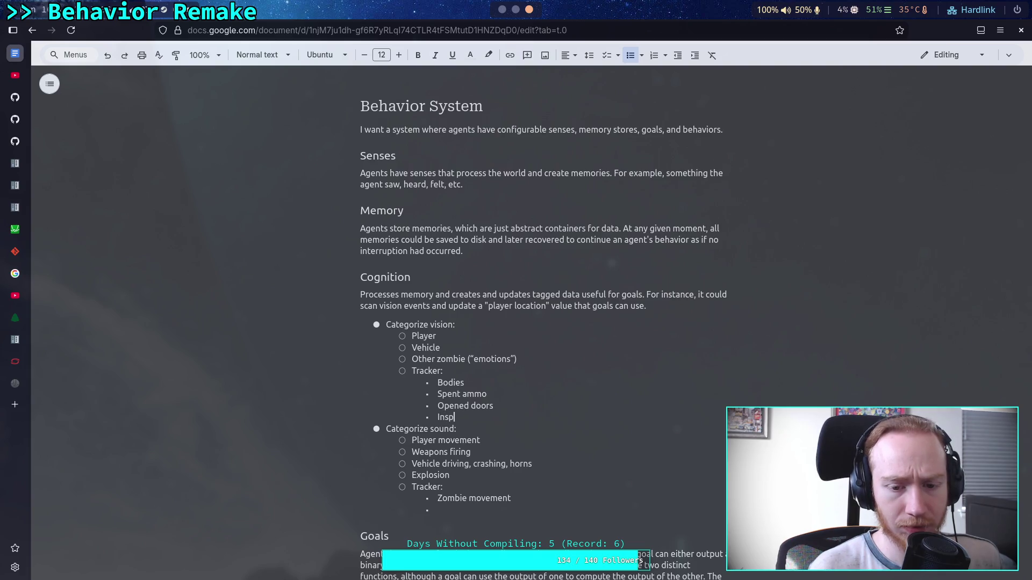
{"action": "type", "text": "ecting zombies"}
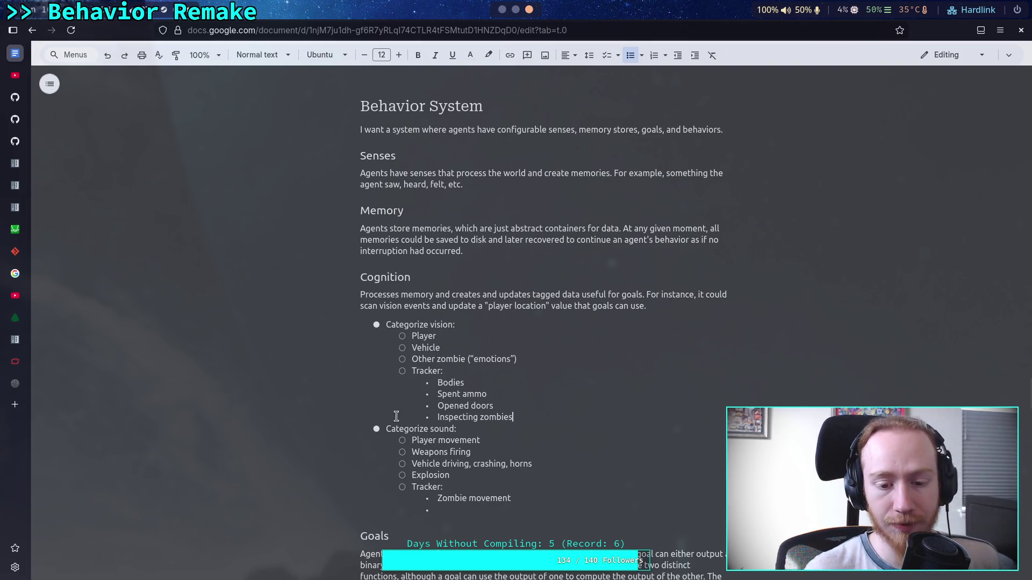
{"action": "left_click", "coordinate": [480, 516]}
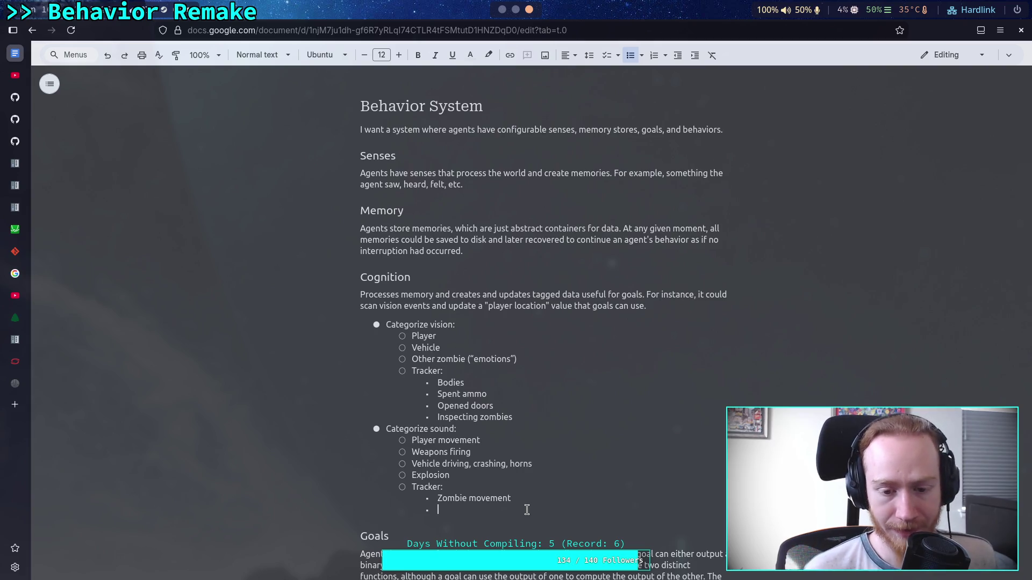
{"action": "key", "text": "shift+Tab"}
{"action": "key", "text": "shift+Tab"}
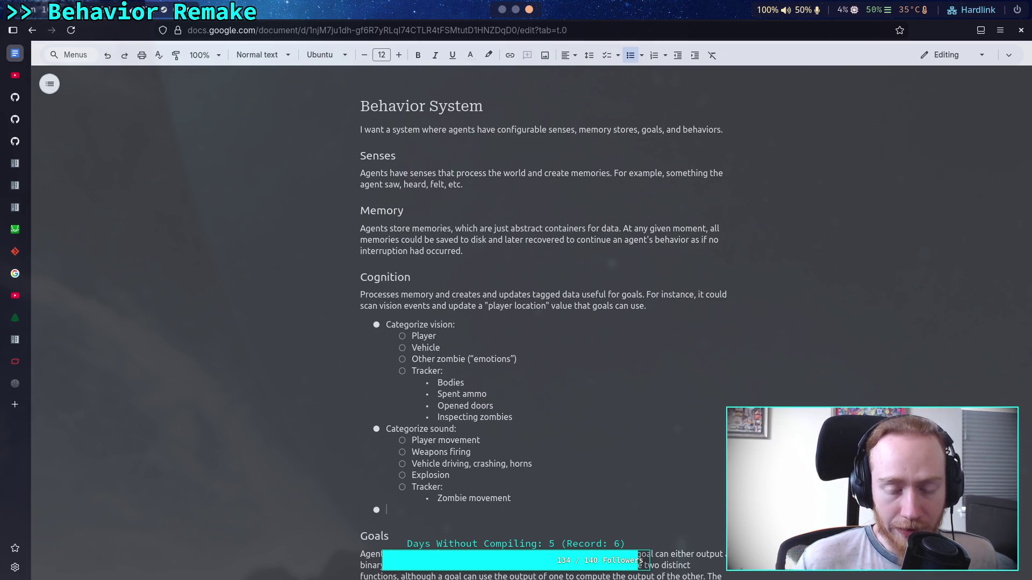
- Type 'Categorize feel:' on the top-level bullet and add an indented empty sub-item below
{"action": "scroll", "coordinate": [548, 543], "scroll_direction": "down", "scroll_amount": 1}
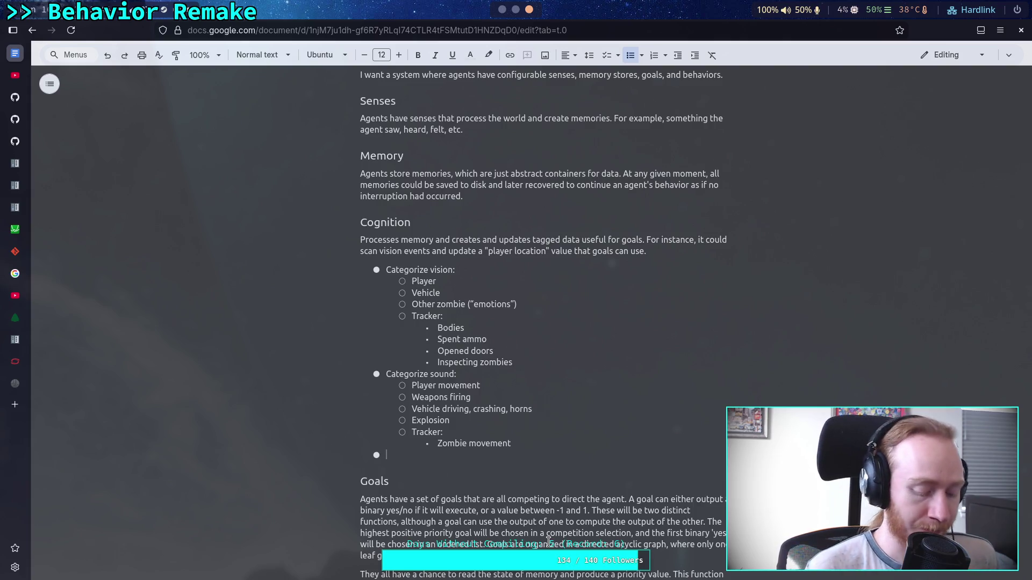
{"action": "type", "text": "G"}
{"action": "key", "text": "BackSpace"}
{"action": "type", "text": "Ca"}
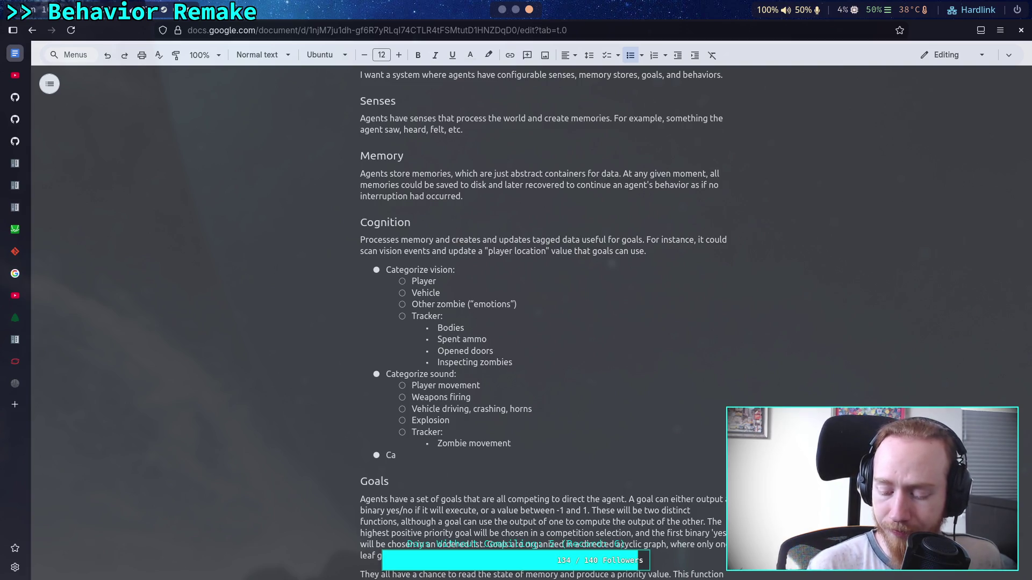
{"action": "type", "text": "t"}
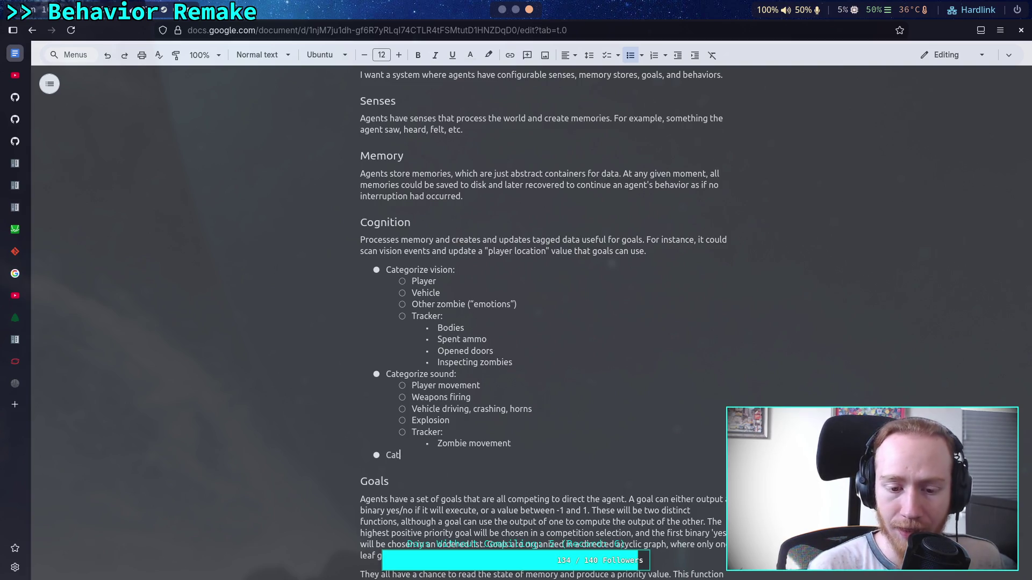
{"action": "type", "text": "e"}
{"action": "type", "text": "fo"}
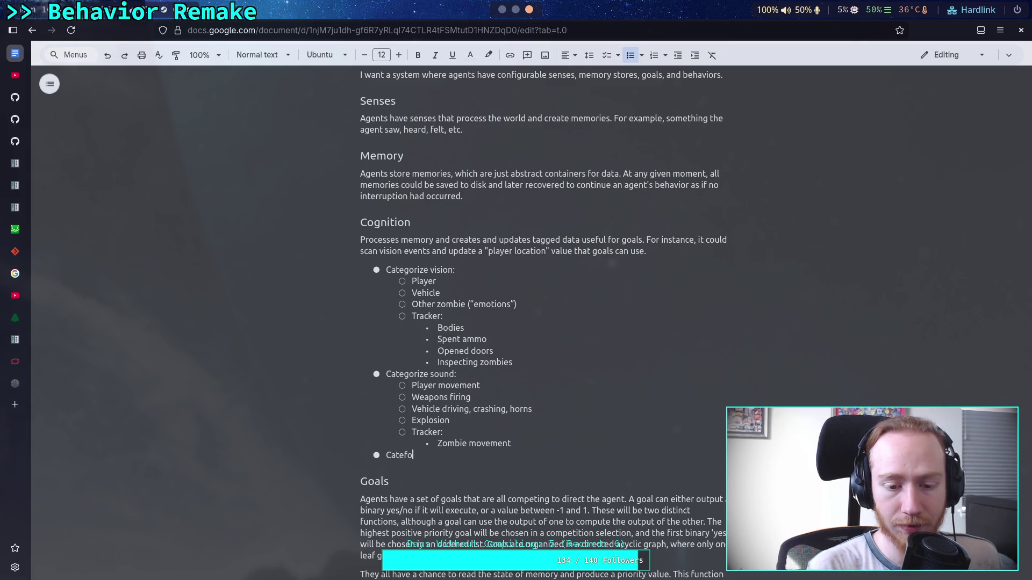
{"action": "key", "text": "BackSpace"}
{"action": "key", "text": "BackSpace"}
{"action": "type", "text": "gorize feel"}
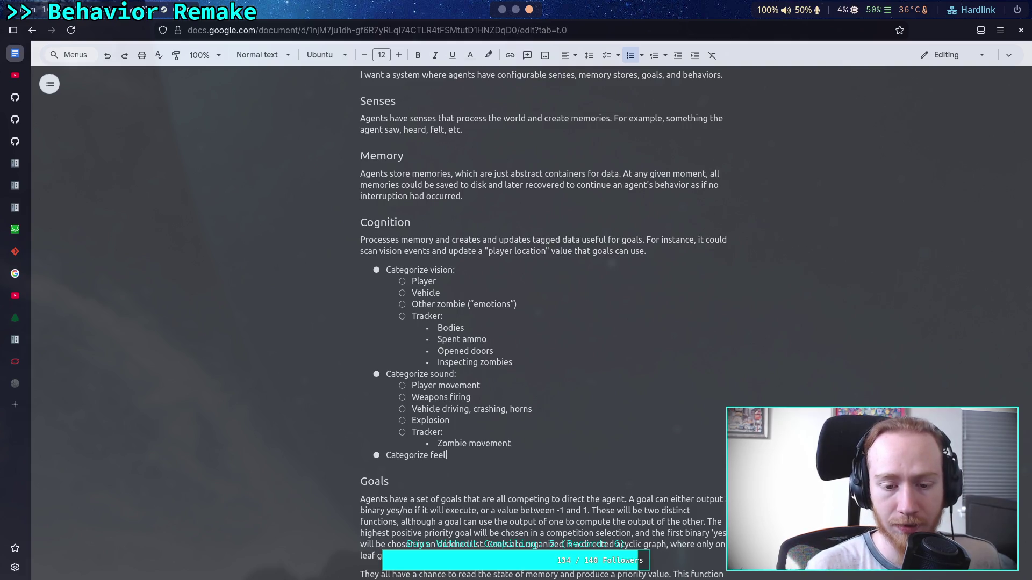
{"action": "type", "text": ":"}
{"action": "key", "text": "Return"}
{"action": "key", "text": "Tab"}
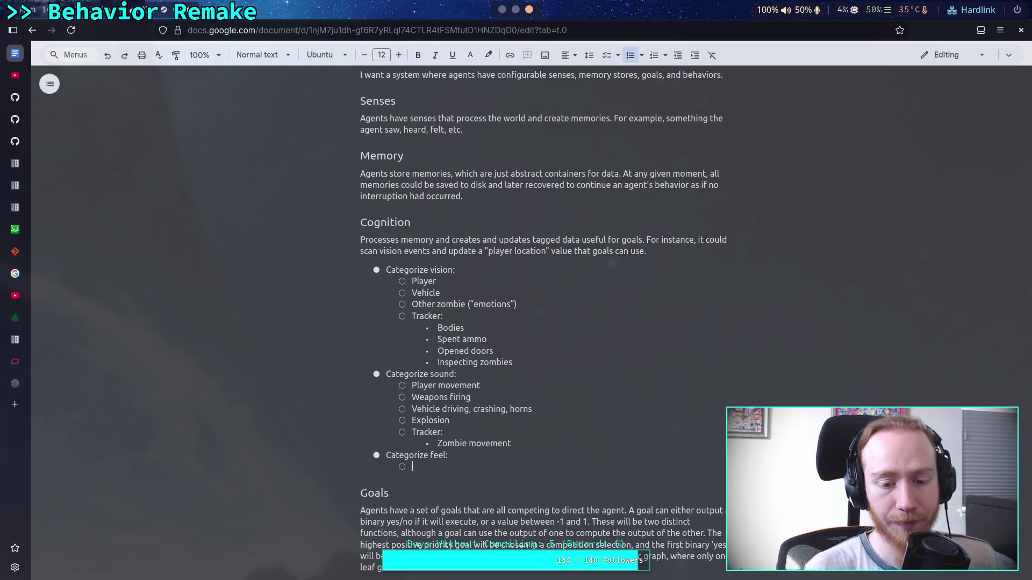
- Enter 'Damage received and direction' as the first sub-item under Categorize feel
{"action": "type", "text": "Da"}
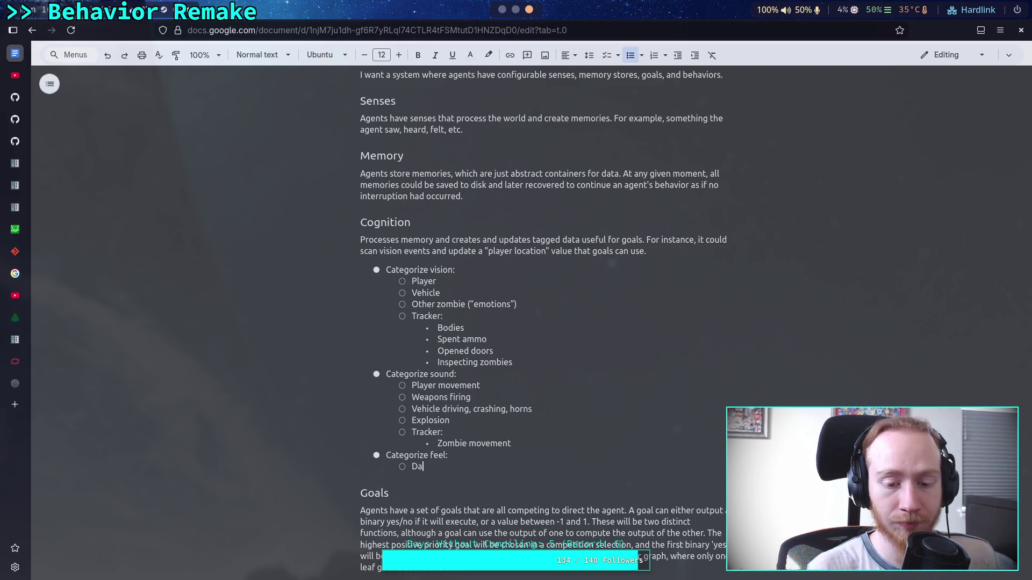
{"action": "type", "text": "mage rec"}
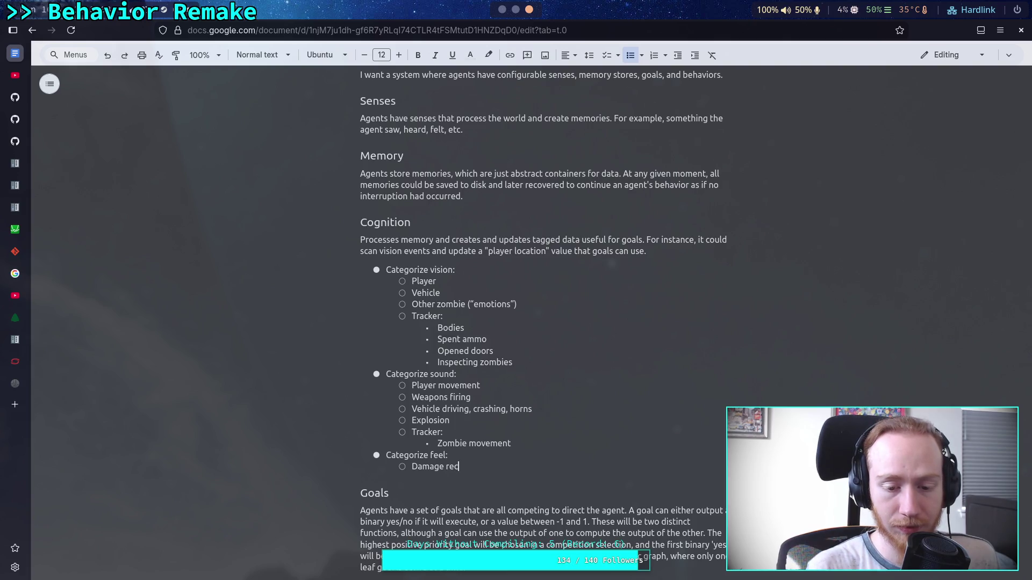
{"action": "type", "text": "eived a"}
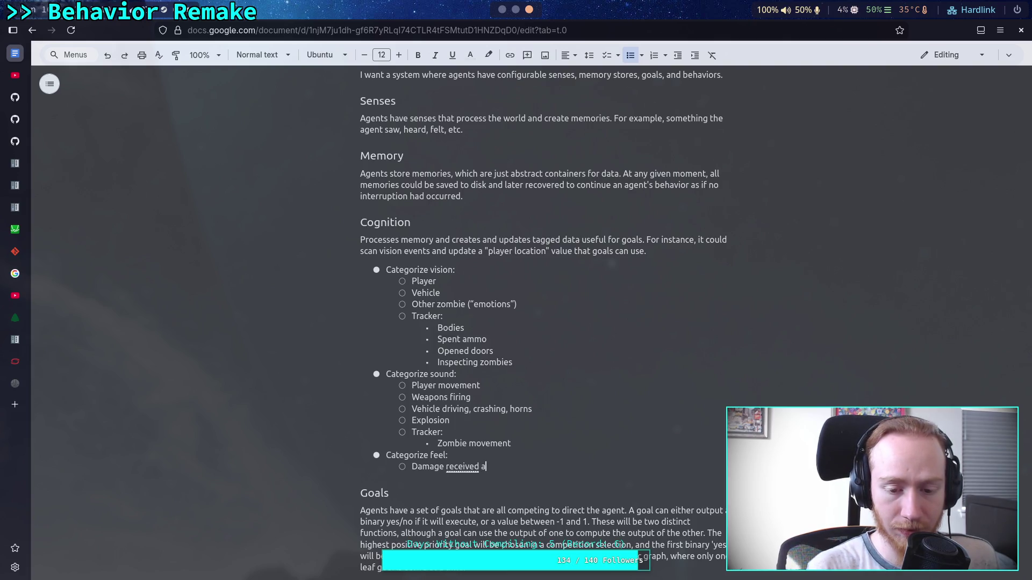
{"action": "type", "text": "nd direction"}
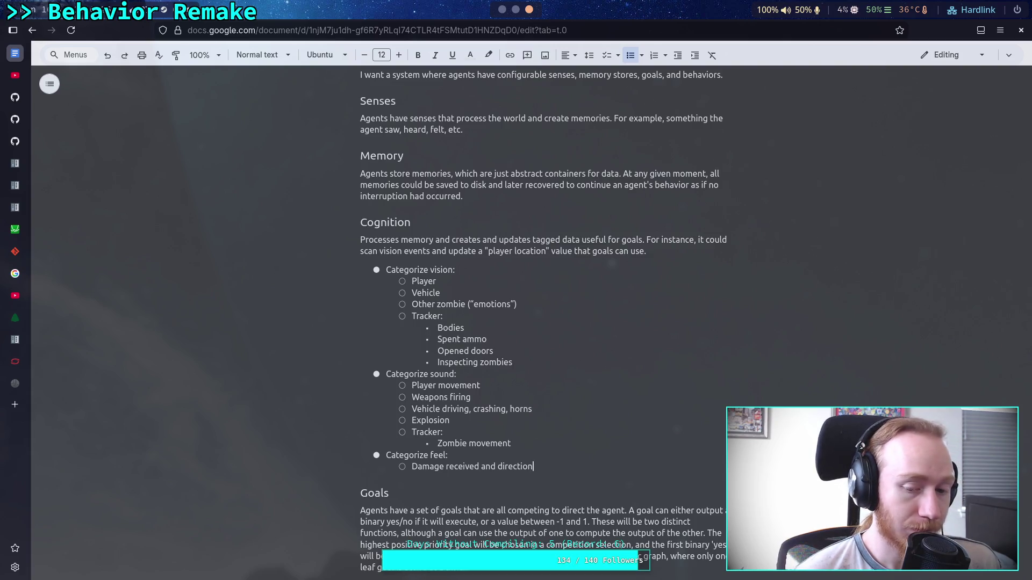
- Change the damage item to 'Damage received and type (blunt/ bullet/ explosive)' and add a new sub-bullet
{"action": "key", "text": "BackSpace"}
{"action": "key", "text": "BackSpace"}
{"action": "key", "text": "BackSpace"}
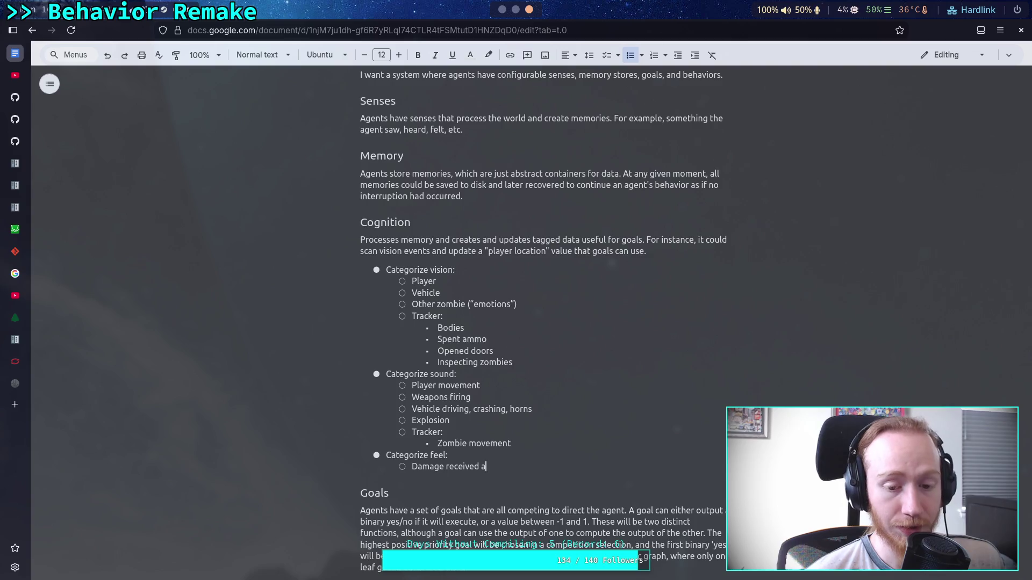
{"action": "key", "text": "BackSpace"}
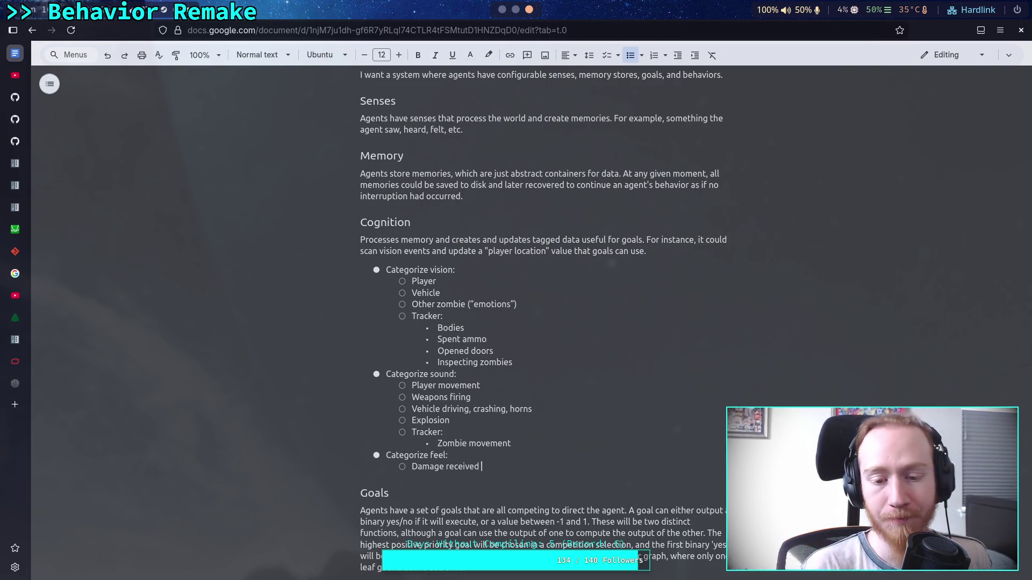
{"action": "type", "text": "and type"}
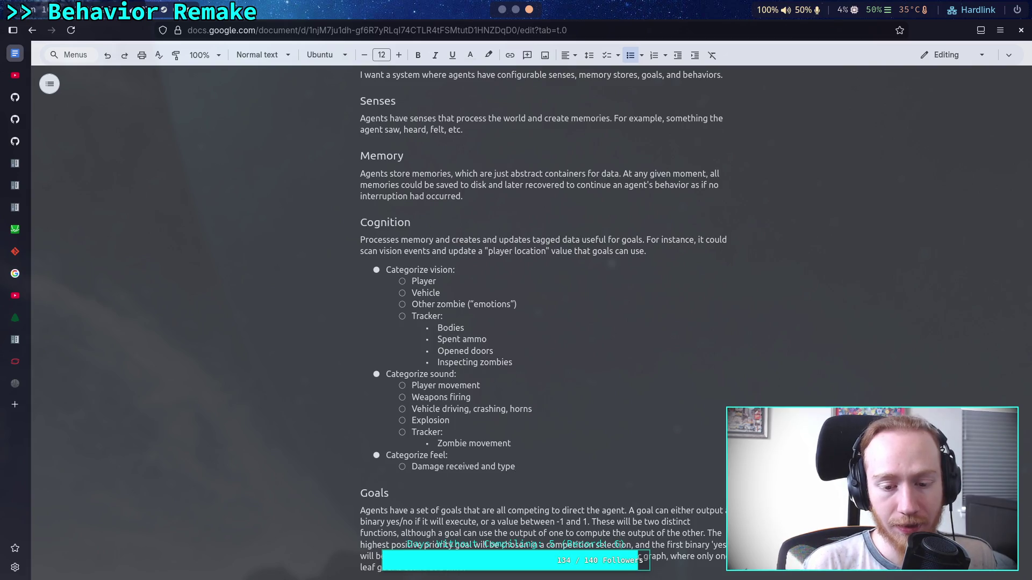
{"action": "type", "text": " (bl"}
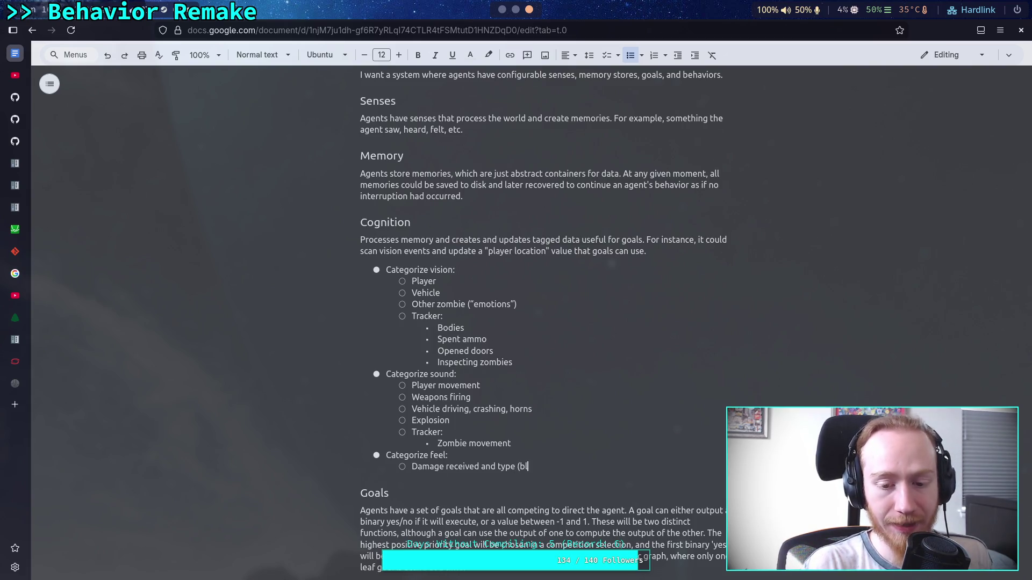
{"action": "type", "text": "unt/ "}
{"action": "type", "text": "bell"}
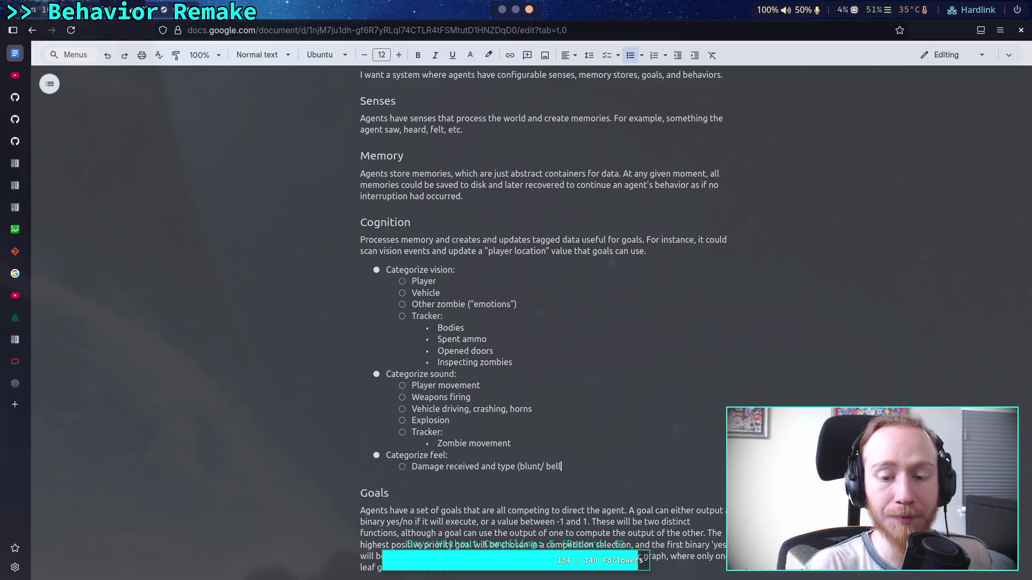
{"action": "key", "text": "BackSpace"}
{"action": "key", "text": "BackSpace"}
{"action": "key", "text": "BackSpace"}
{"action": "type", "text": "ullet/ "}
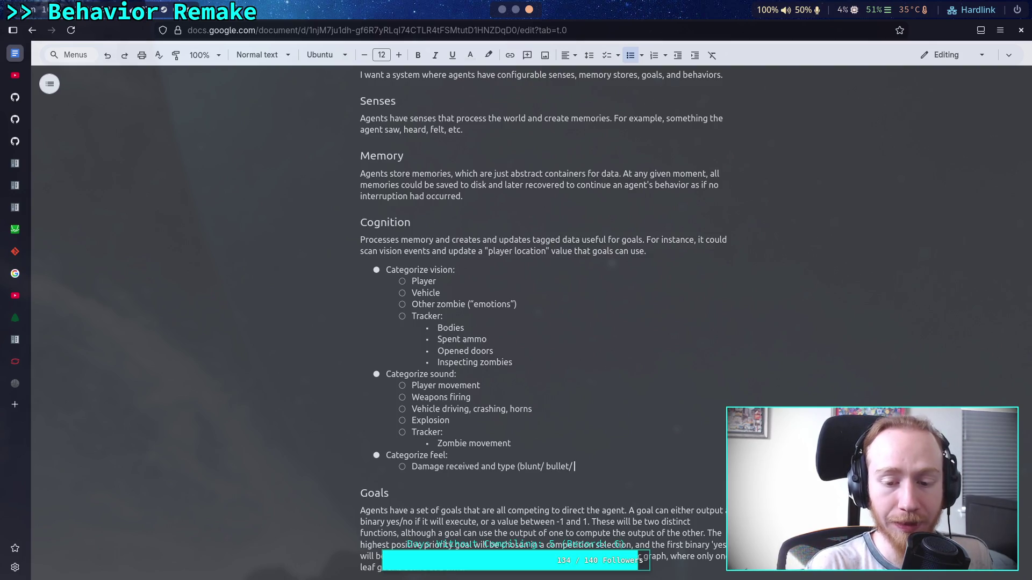
{"action": "type", "text": "explos"}
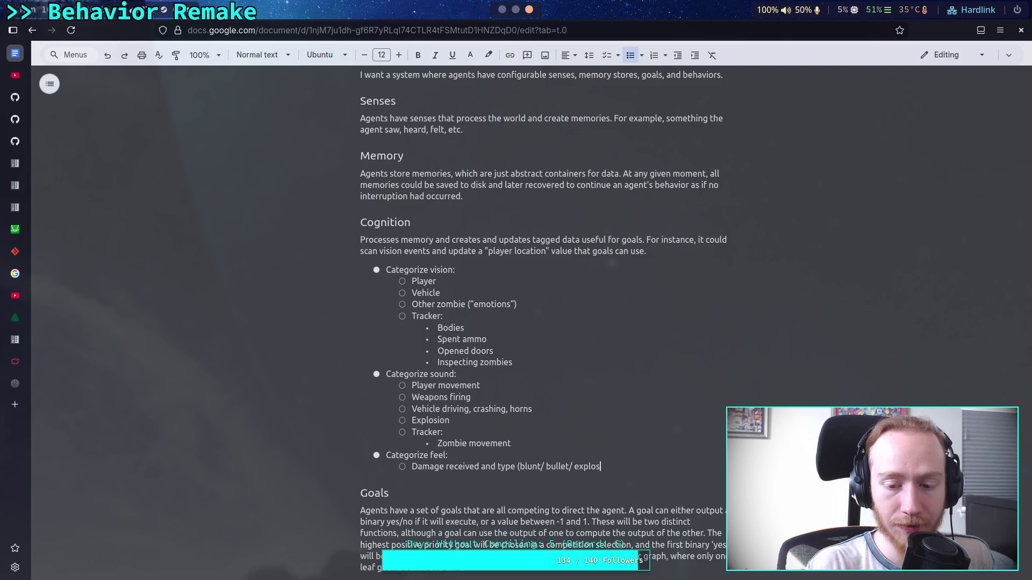
{"action": "type", "text": "ive)"}
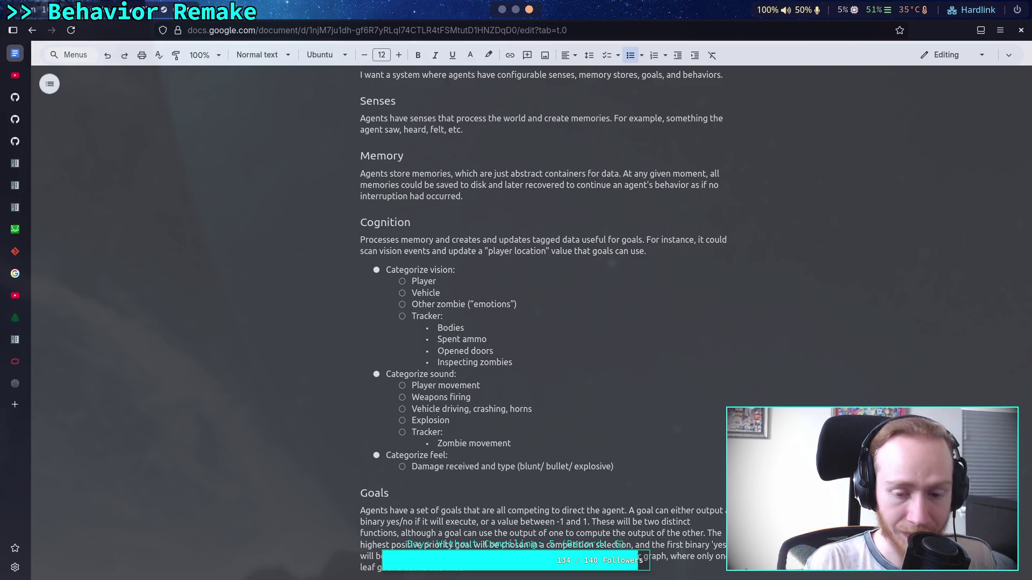
{"action": "key", "text": "Return"}
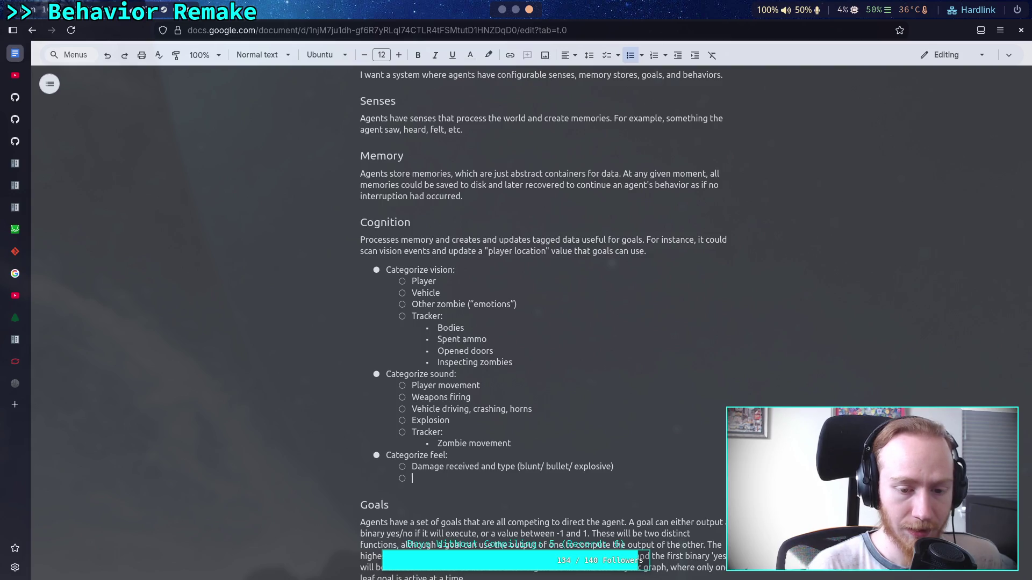
- Add a 'Damage direction:' item with a nested 'Explosive 45*' bullet
{"action": "type", "text": "Damage"}
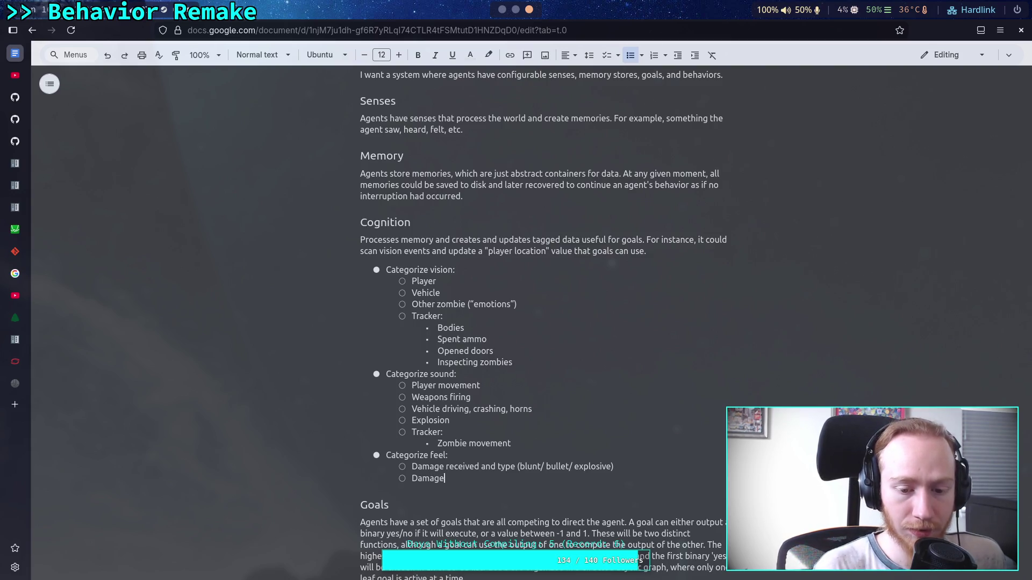
{"action": "type", "text": " direction"}
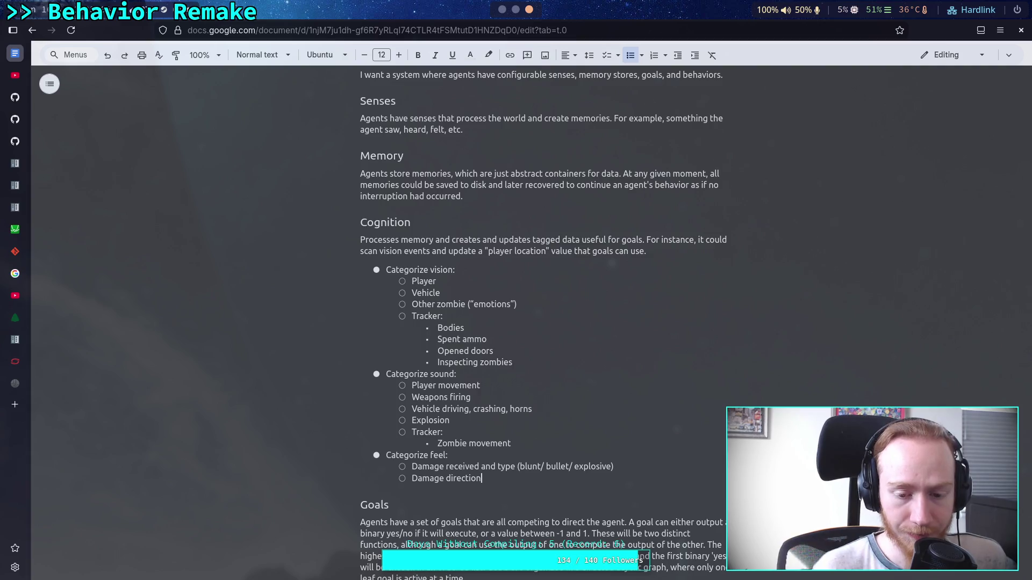
{"action": "type", "text": ":"}
{"action": "key", "text": "Return"}
{"action": "type", "text": "E"}
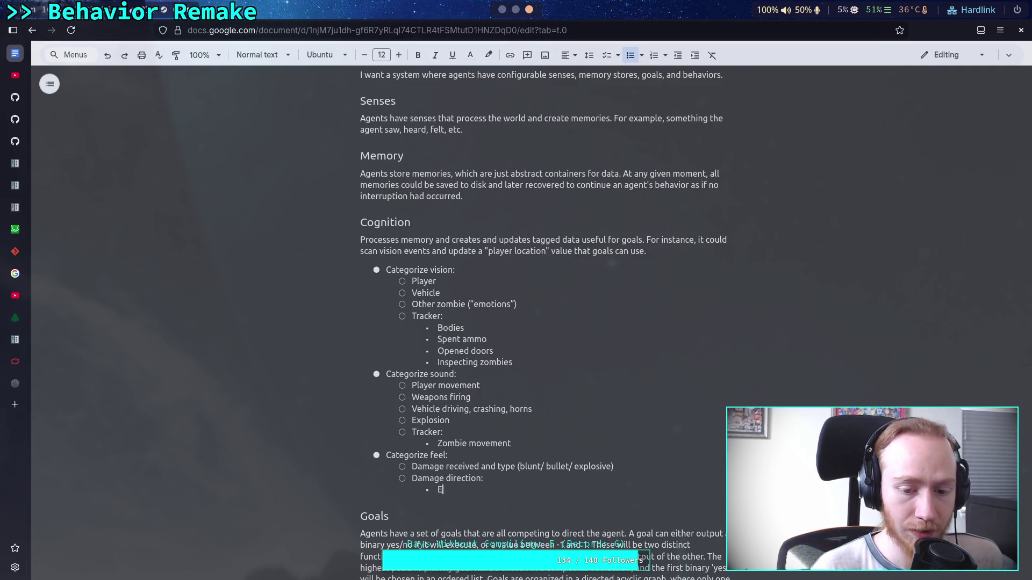
{"action": "type", "text": "xplosive "}
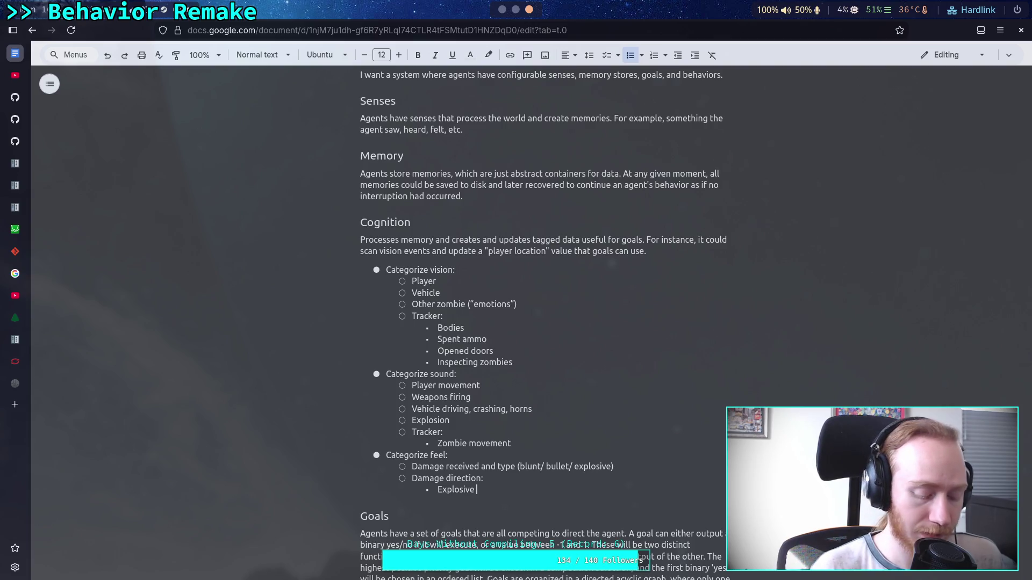
{"action": "type", "text": "180"}
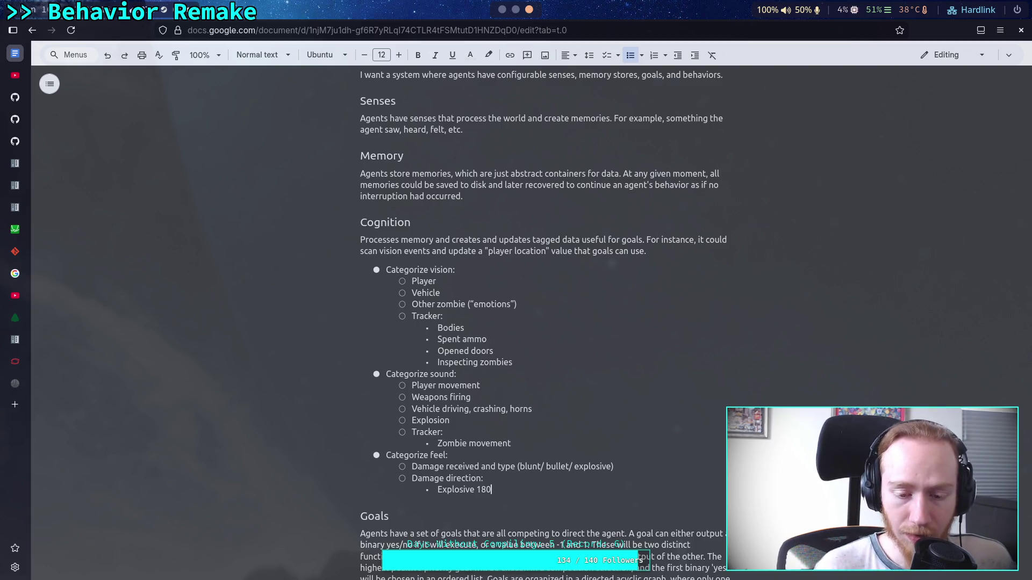
{"action": "key", "text": "BackSpace"}
{"action": "key", "text": "BackSpace"}
{"action": "key", "text": "BackSpace"}
{"action": "type", "text": "18"}
{"action": "key", "text": "BackSpace"}
{"action": "key", "text": "BackSpace"}
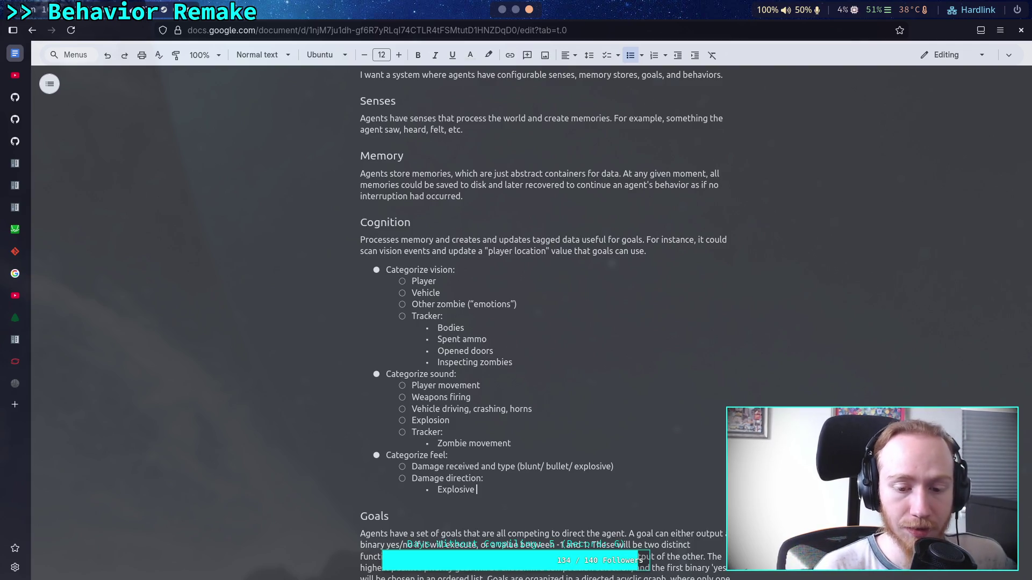
{"action": "type", "text": "4"}
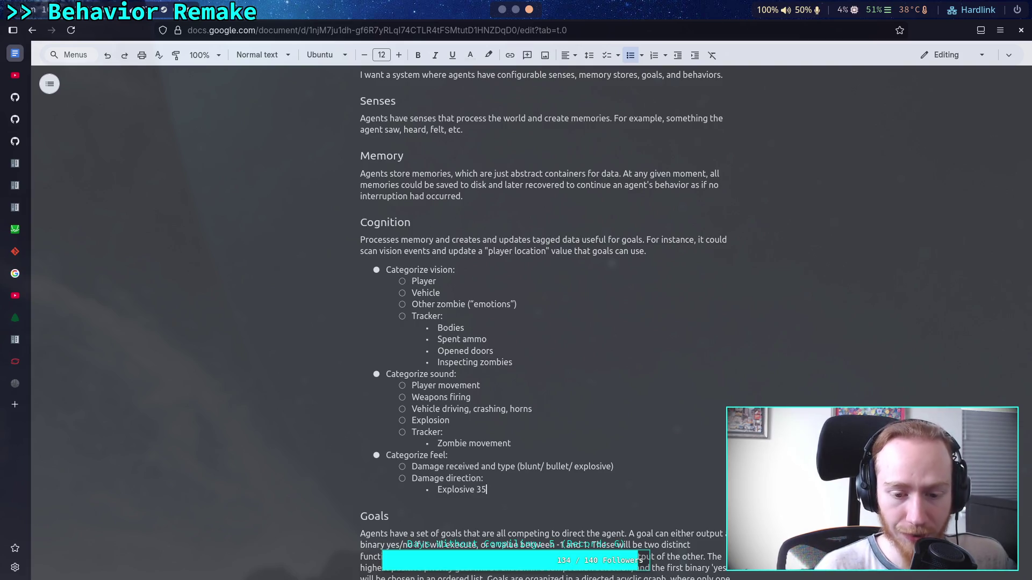
{"action": "type", "text": "5"}
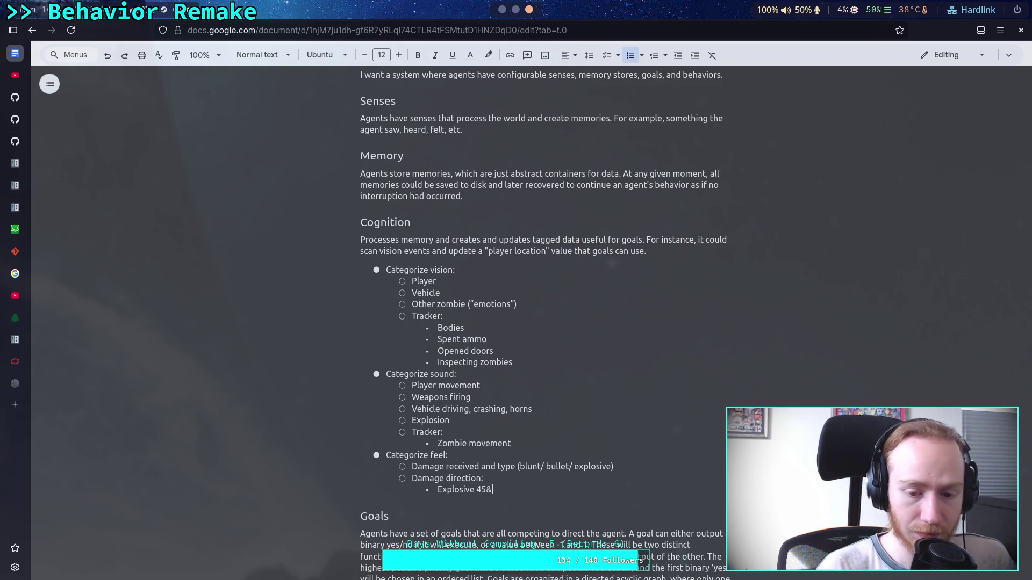
{"action": "type", "text": "*"}
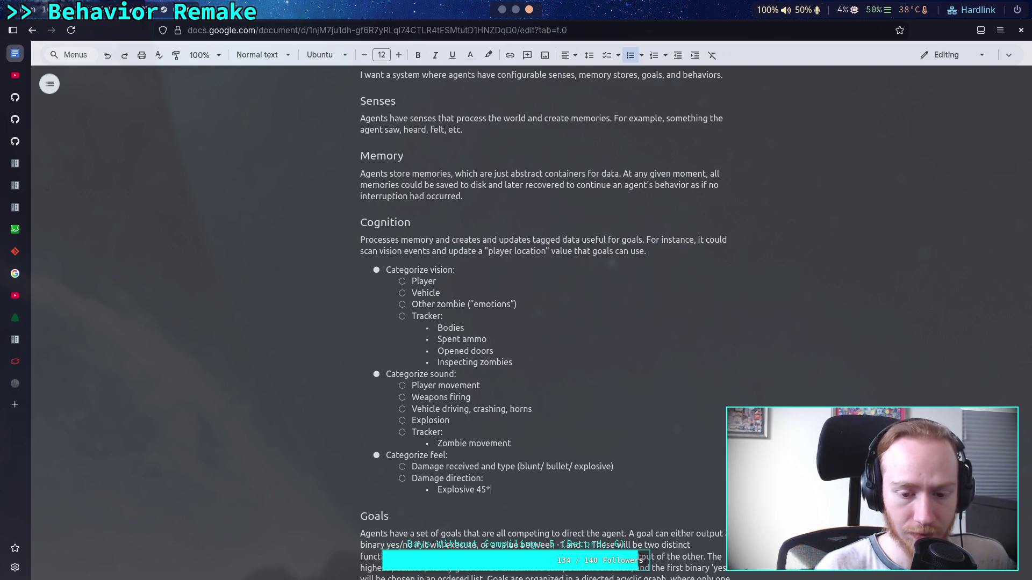
- Add a 'Blunt 20*' bullet below Explosive 45* and start another nested bullet
{"action": "key", "text": "Return"}
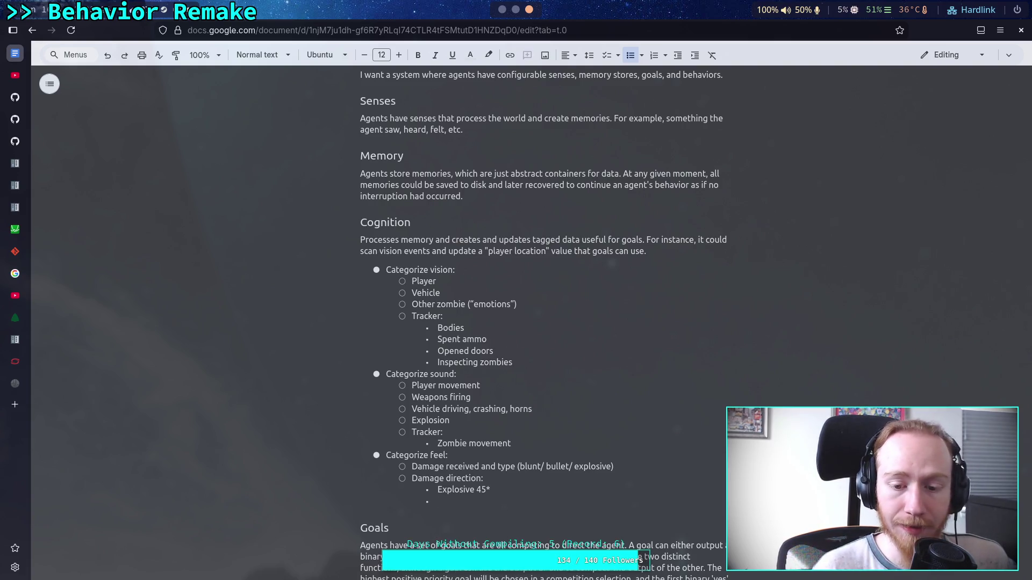
{"action": "type", "text": "Blunt"}
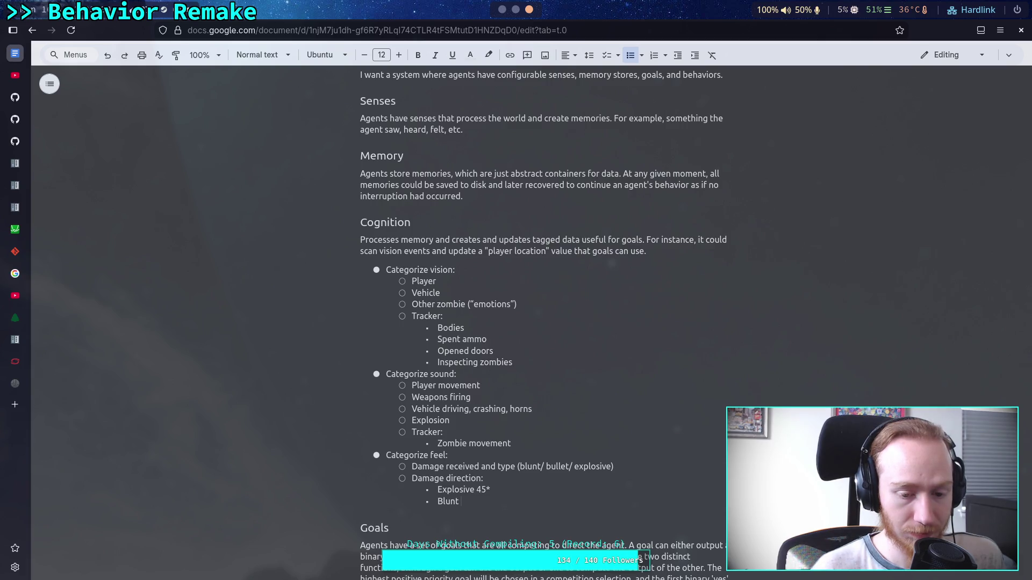
{"action": "type", "text": "20&"}
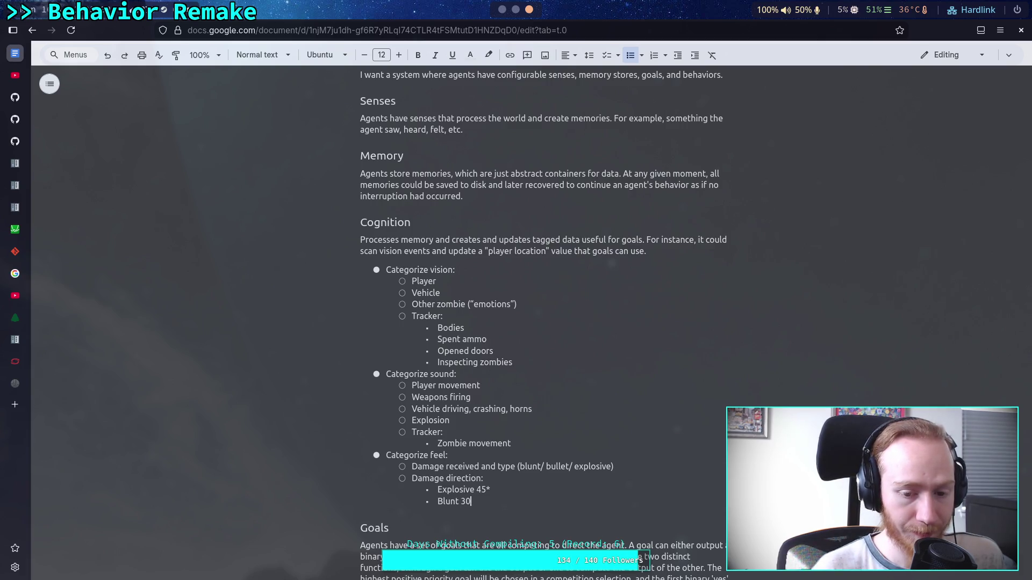
{"action": "key", "text": "BackSpace"}
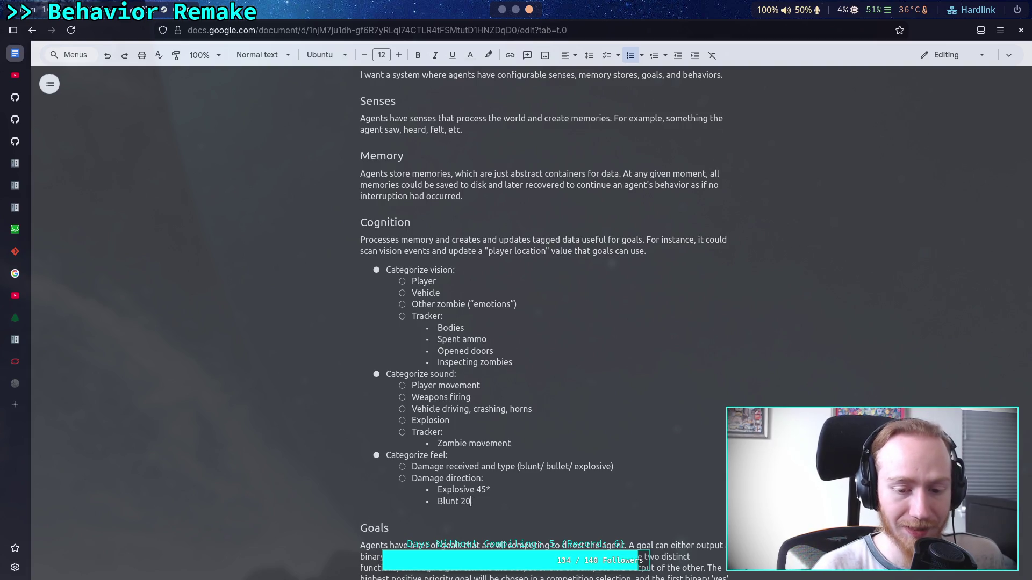
{"action": "type", "text": "*"}
{"action": "key", "text": "Return"}
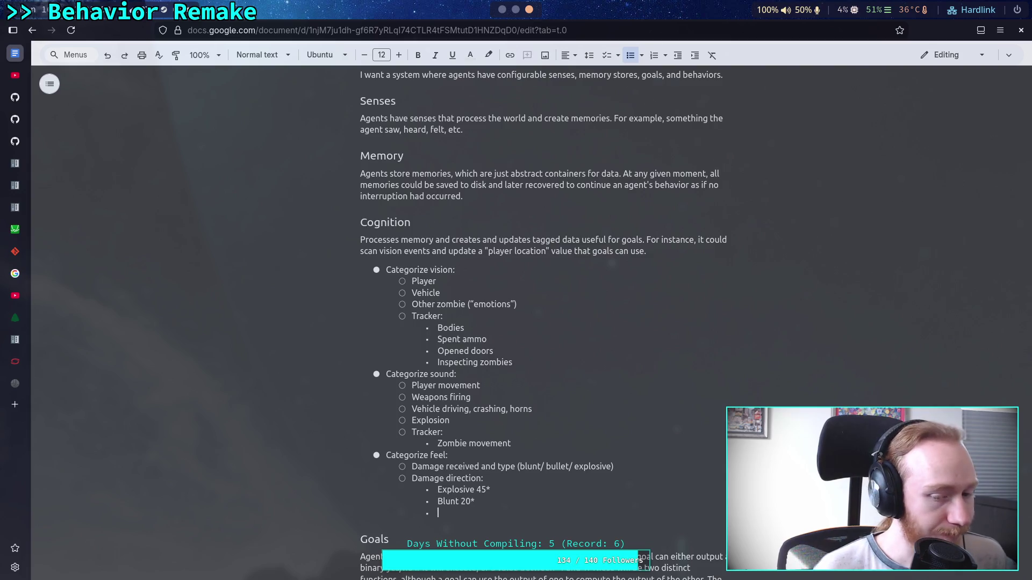
- Write 'Bullet 60* entry, +- 20* exit' under Damage direction and add an empty bullet below
{"action": "type", "text": "Bullet"}
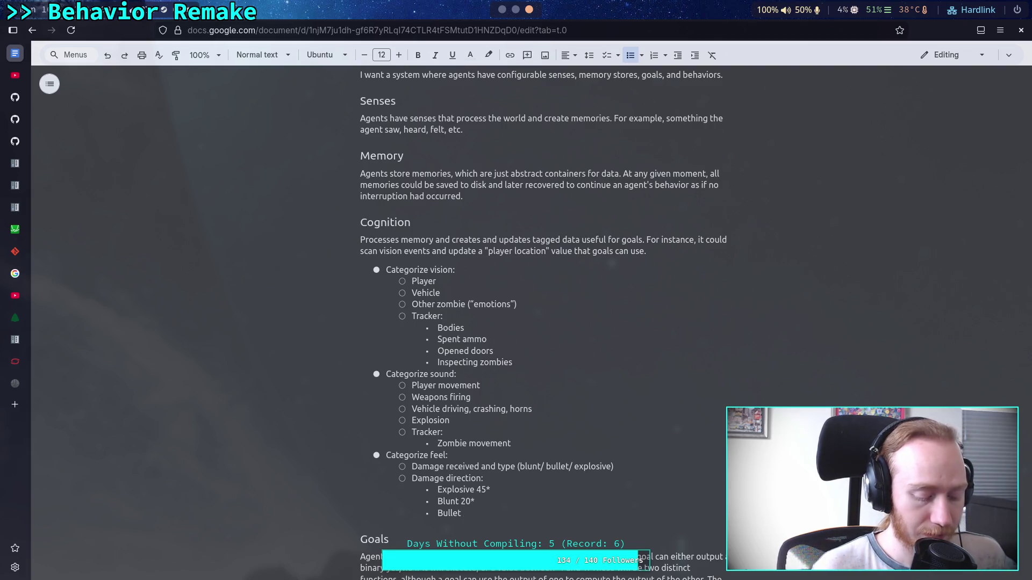
{"action": "type", "text": "15"}
{"action": "key", "text": "BackSpace"}
{"action": "key", "text": "BackSpace"}
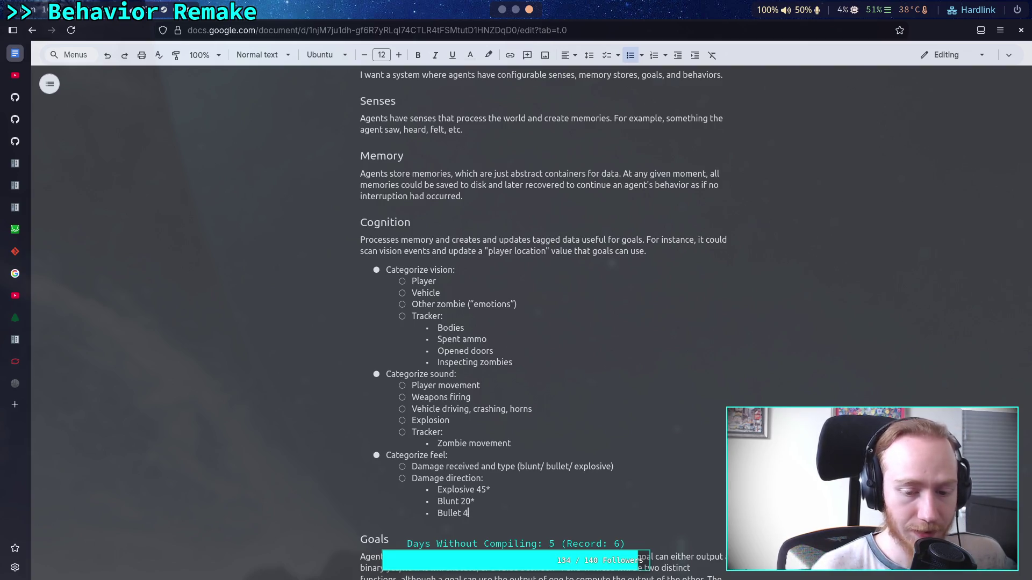
{"action": "type", "text": "8"}
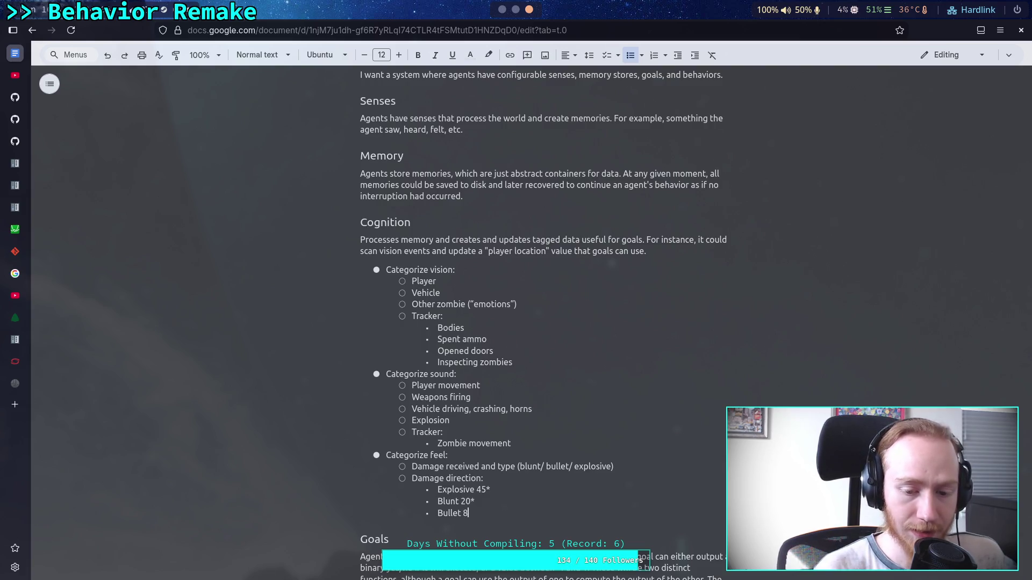
{"action": "key", "text": "BackSpace"}
{"action": "type", "text": "60"}
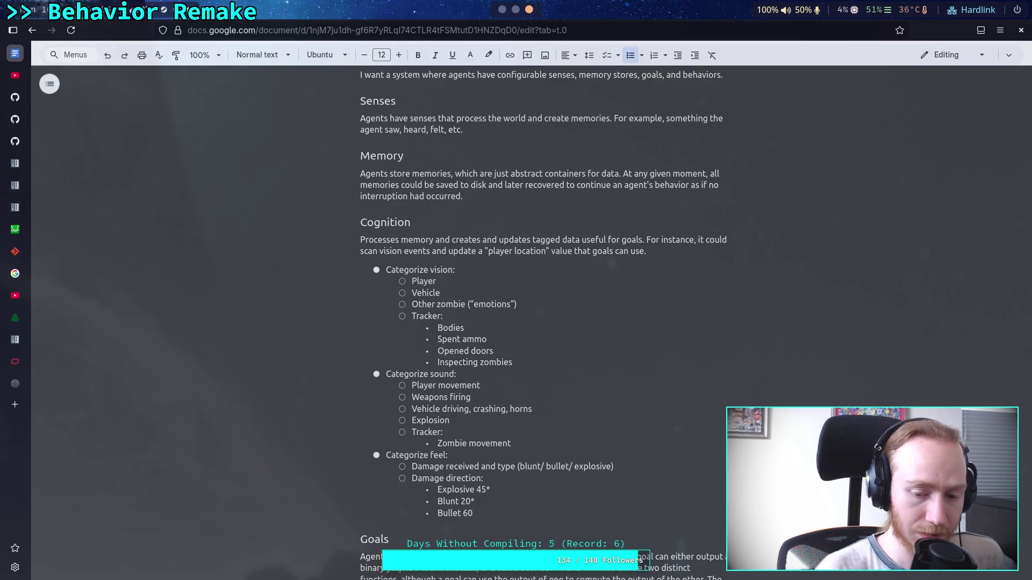
{"action": "type", "text": "*"}
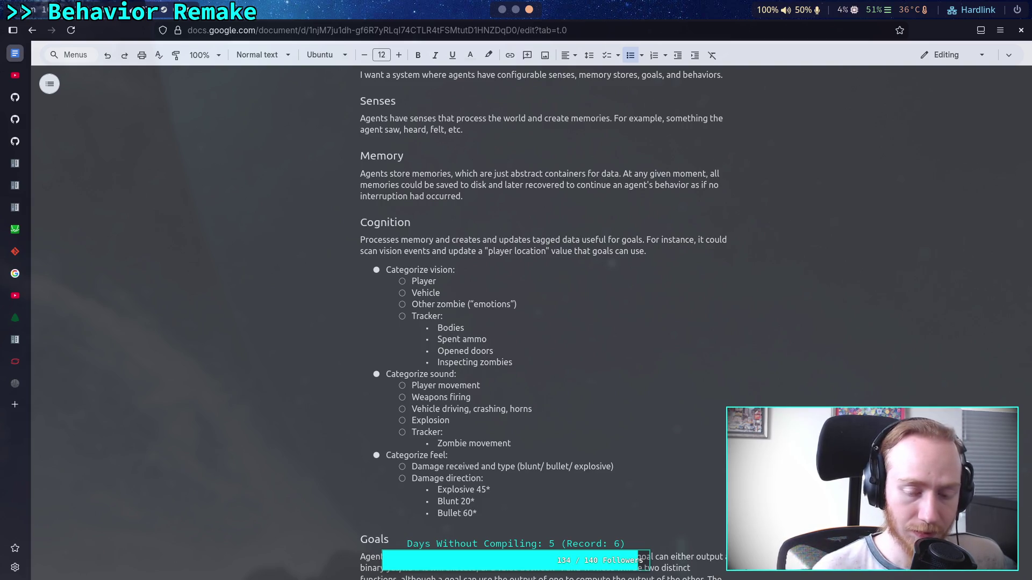
{"action": "left_click", "coordinate": [468, 513]}
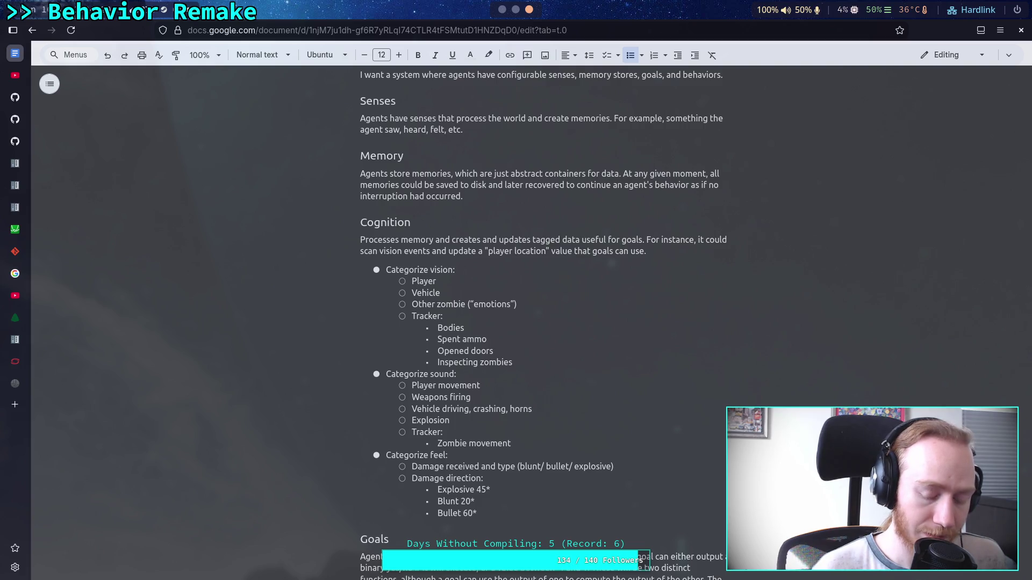
{"action": "type", "text": " entry,"}
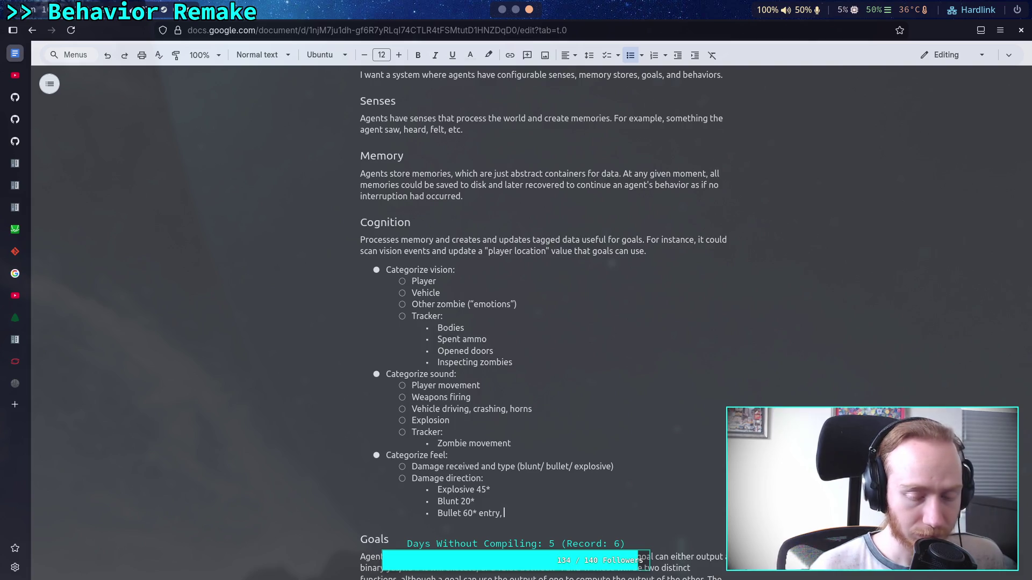
{"action": "type", "text": " +-"}
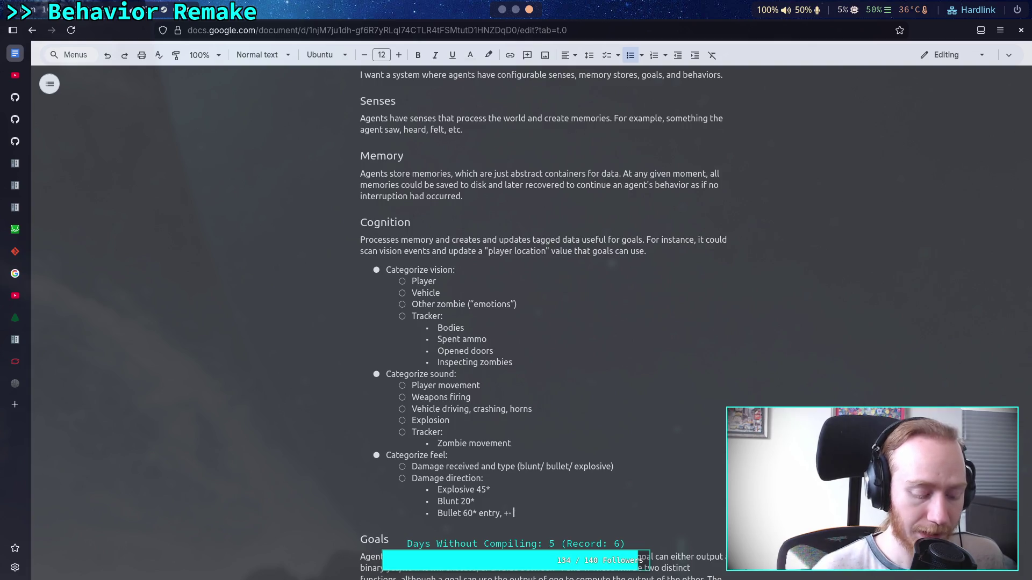
{"action": "type", "text": " 15&"}
{"action": "key", "text": "BackSpace"}
{"action": "key", "text": "BackSpace"}
{"action": "key", "text": "BackSpace"}
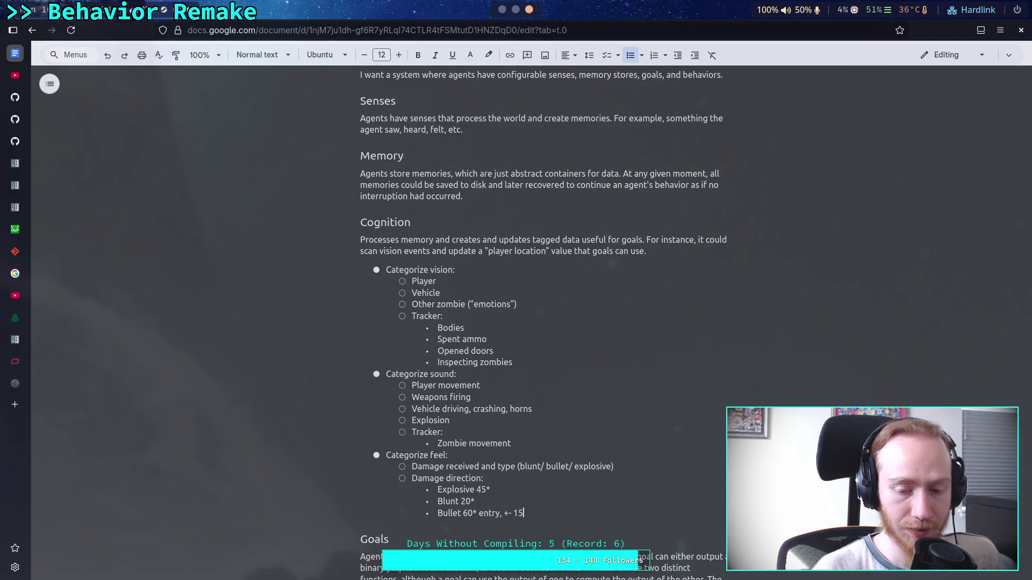
{"action": "type", "text": "20*"}
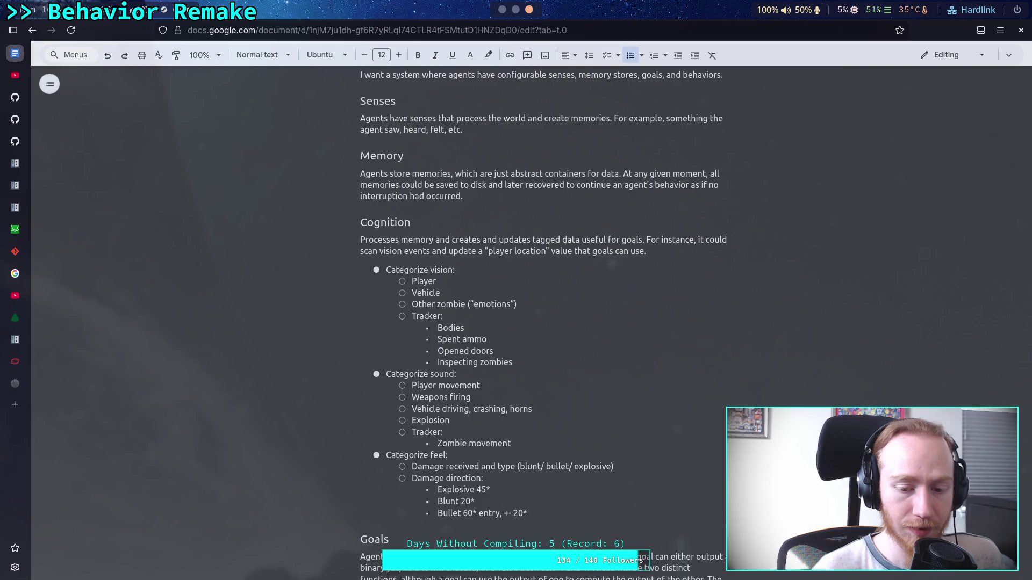
{"action": "type", "text": " exit"}
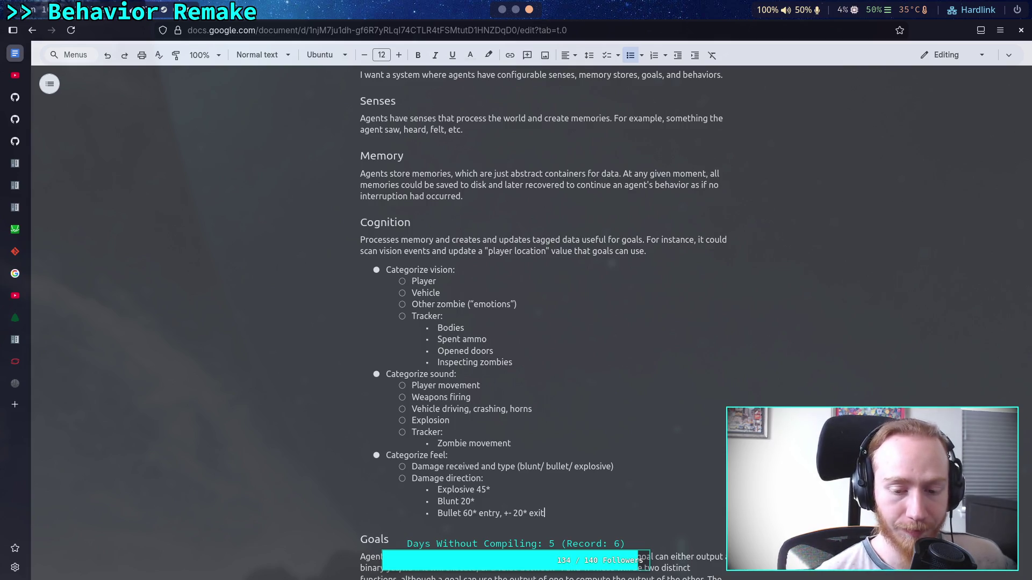
{"action": "key", "text": "Return"}
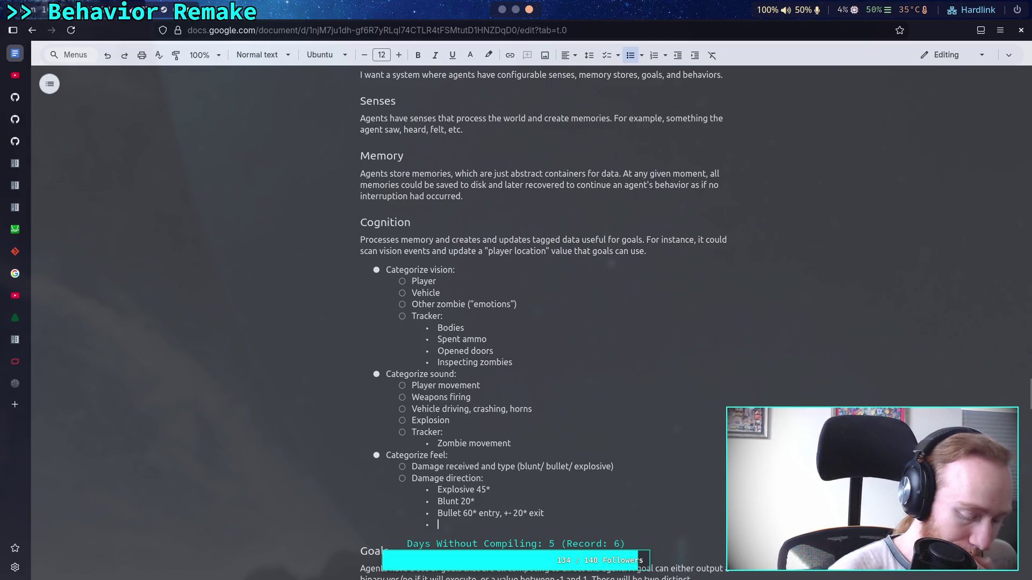
- Outdent the empty bullet and type 'Object collision' as a Categorize feel sub-item
{"action": "key", "text": "shift+Tab"}
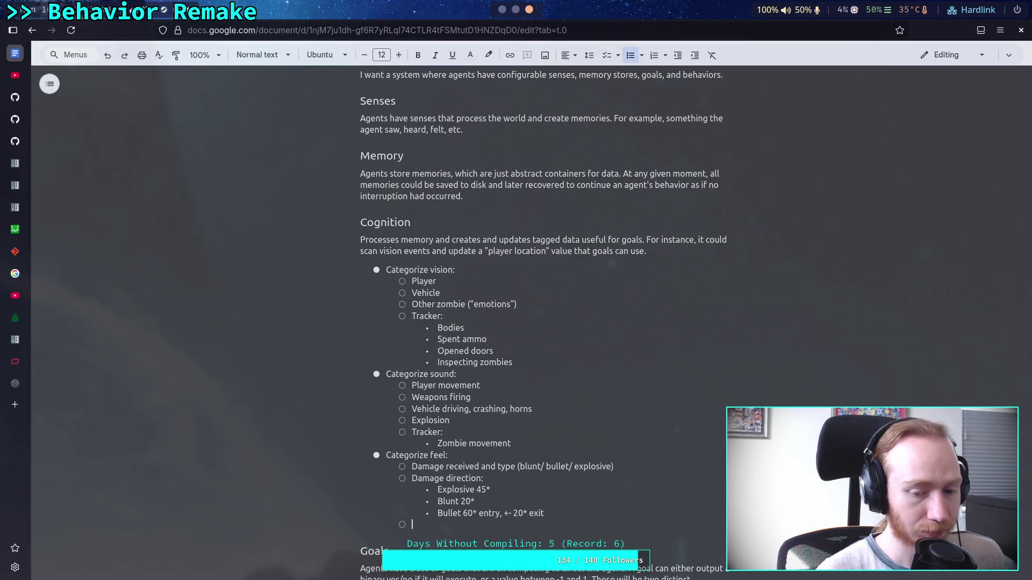
{"action": "type", "text": "Charact"}
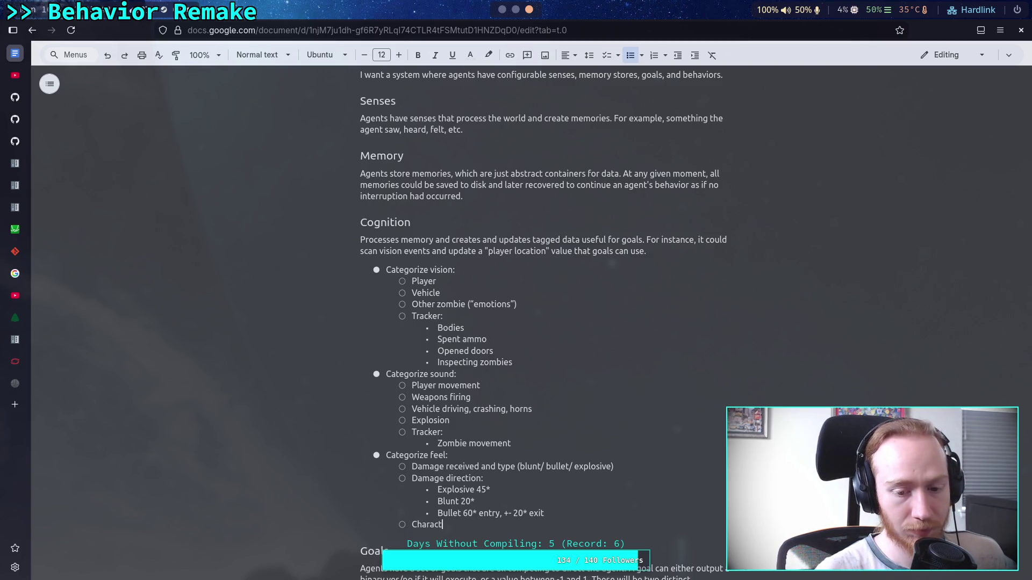
{"action": "type", "text": "er collision"}
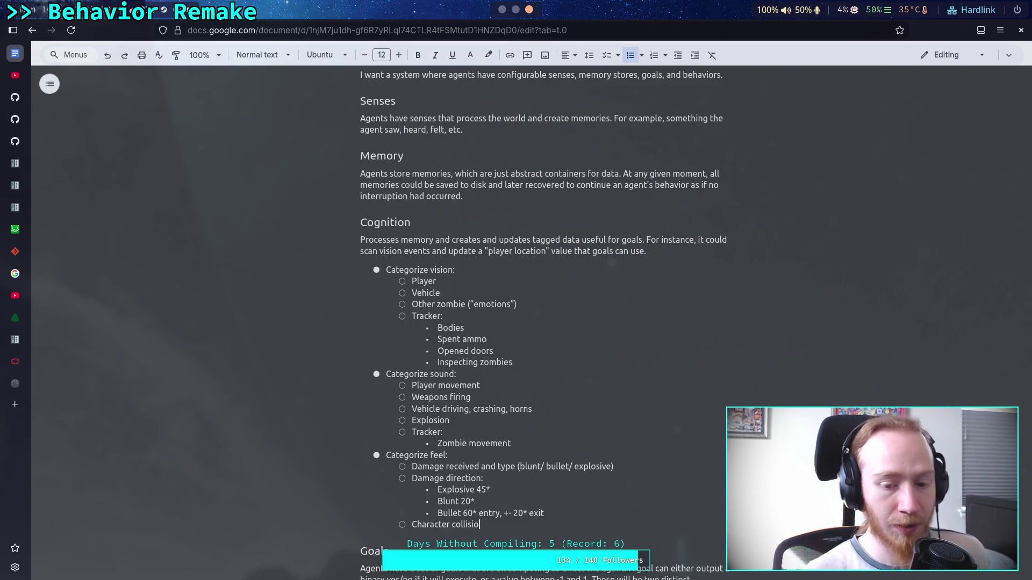
{"action": "key", "text": "BackSpace"}
{"action": "key", "text": "BackSpace"}
{"action": "key", "text": "BackSpace"}
{"action": "type", "text": "o"}
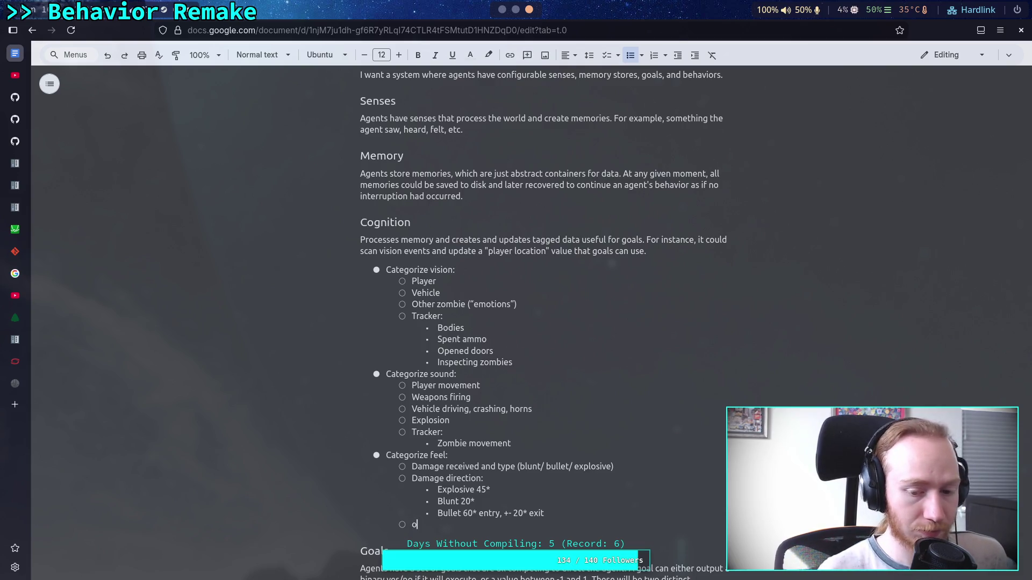
{"action": "key", "text": "BackSpace"}
{"action": "type", "text": "Objet"}
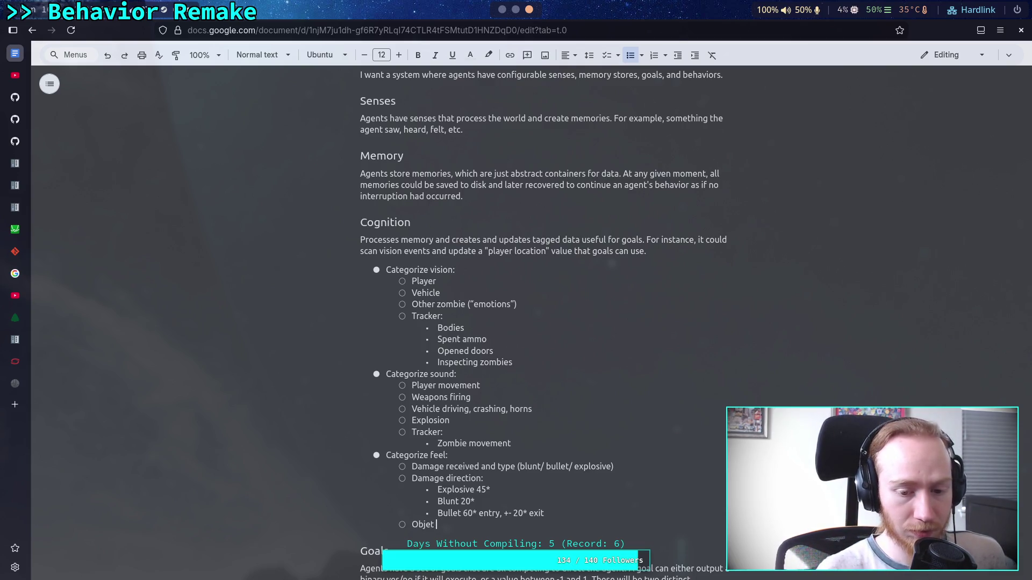
{"action": "key", "text": "BackSpace"}
{"action": "type", "text": "ct o"}
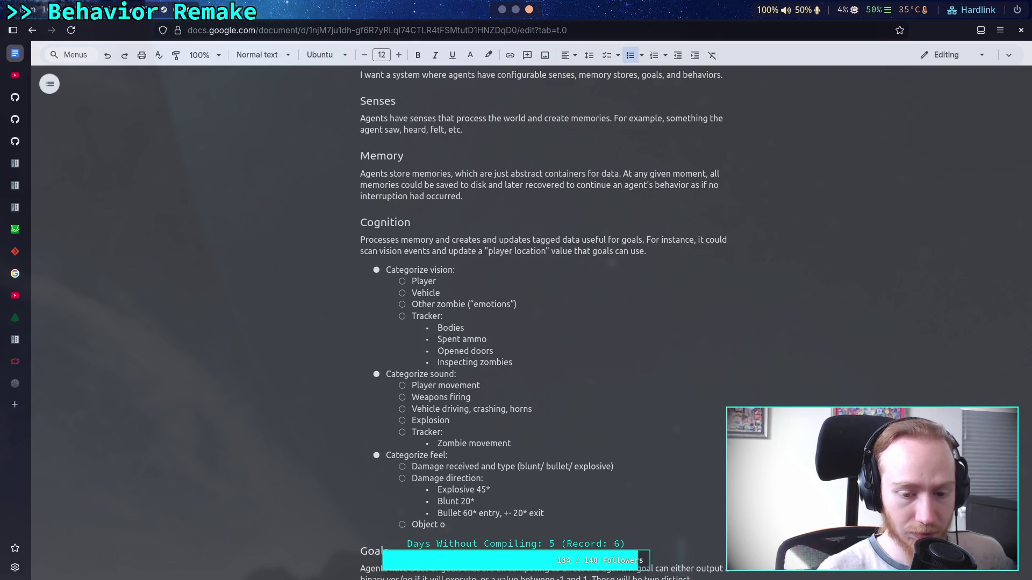
{"action": "key", "text": "BackSpace"}
{"action": "type", "text": "collision"}
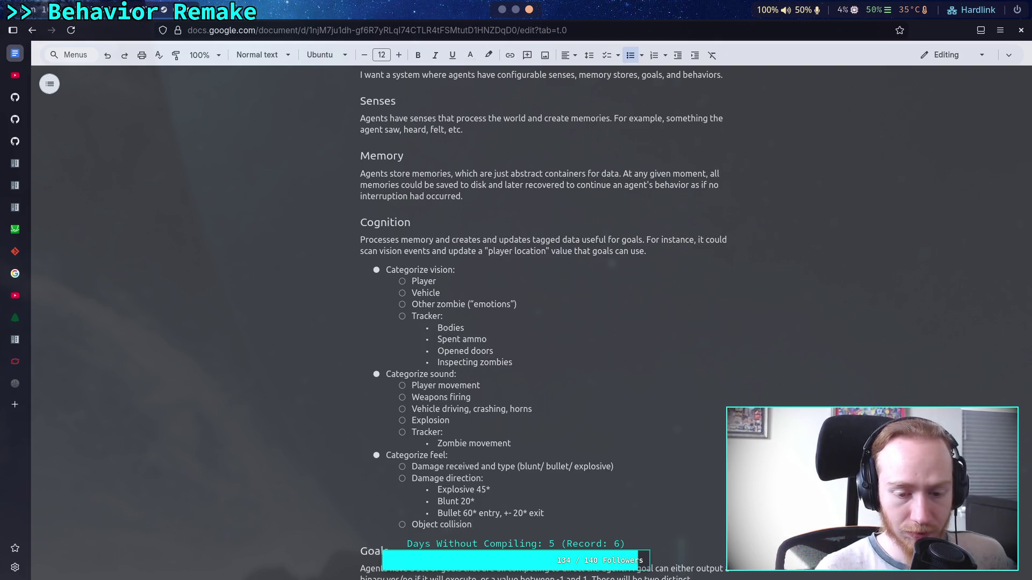
- Begin a 'Character collision' item below Object collision, then return to Object collision's end
{"action": "key", "text": "Return"}
{"action": "type", "text": "Char"}
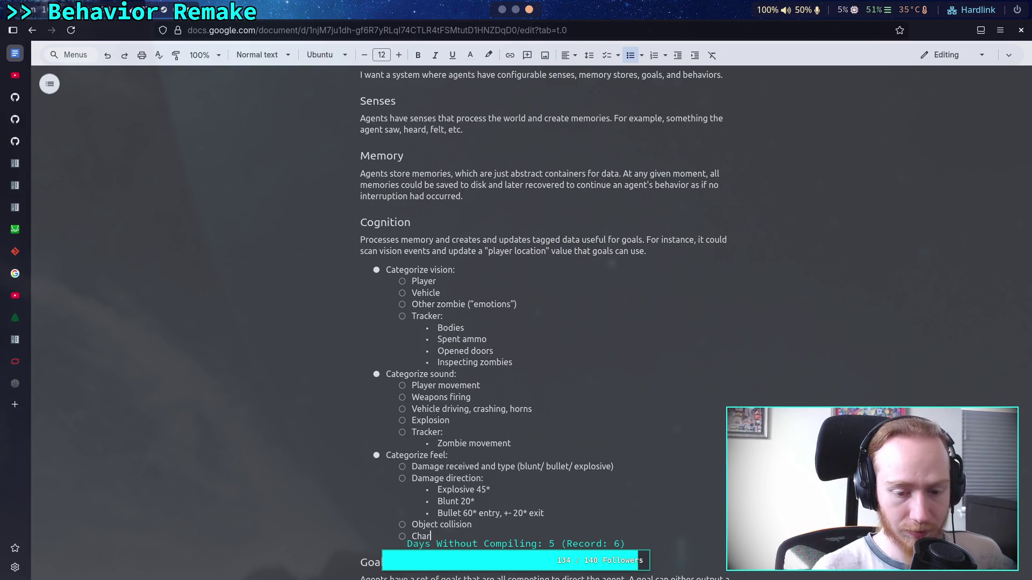
{"action": "type", "text": "acter collision"}
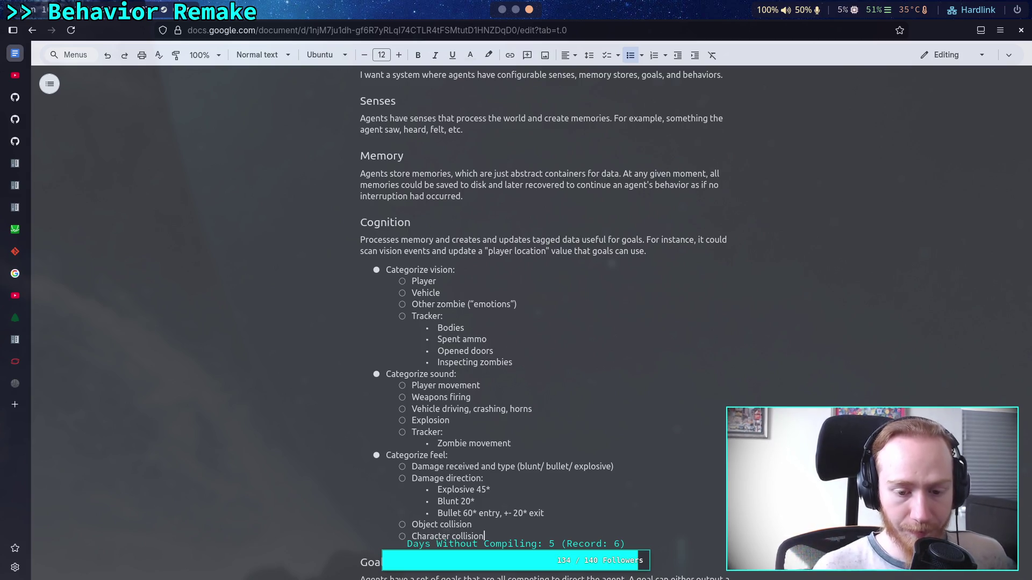
{"action": "left_click", "coordinate": [472, 524]}
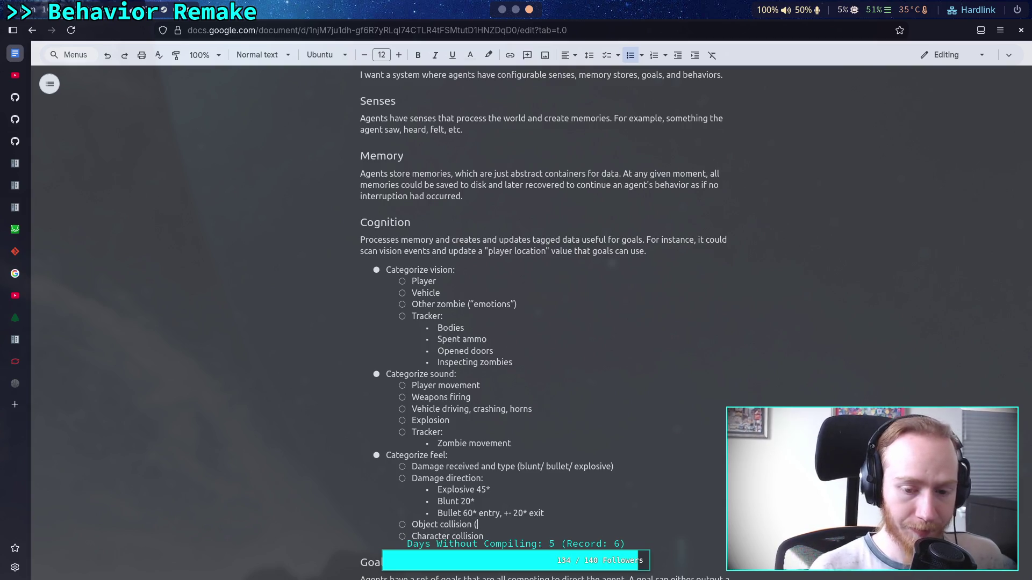
- Append '(non-damaging)' to Object collision and Character collision, then add a top-level empty bullet
{"action": "type", "text": "low speed"}
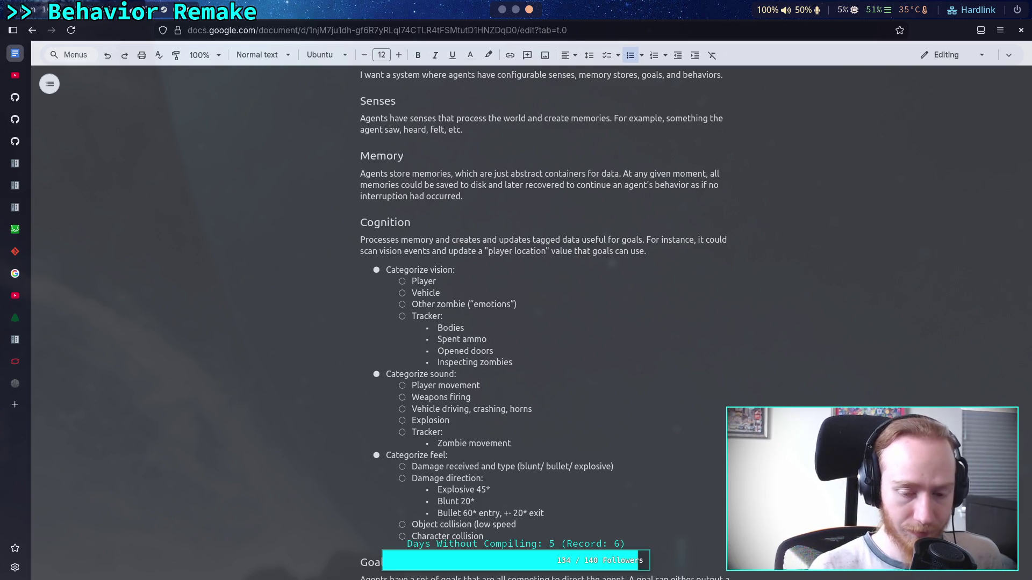
{"action": "type", "text": ")"}
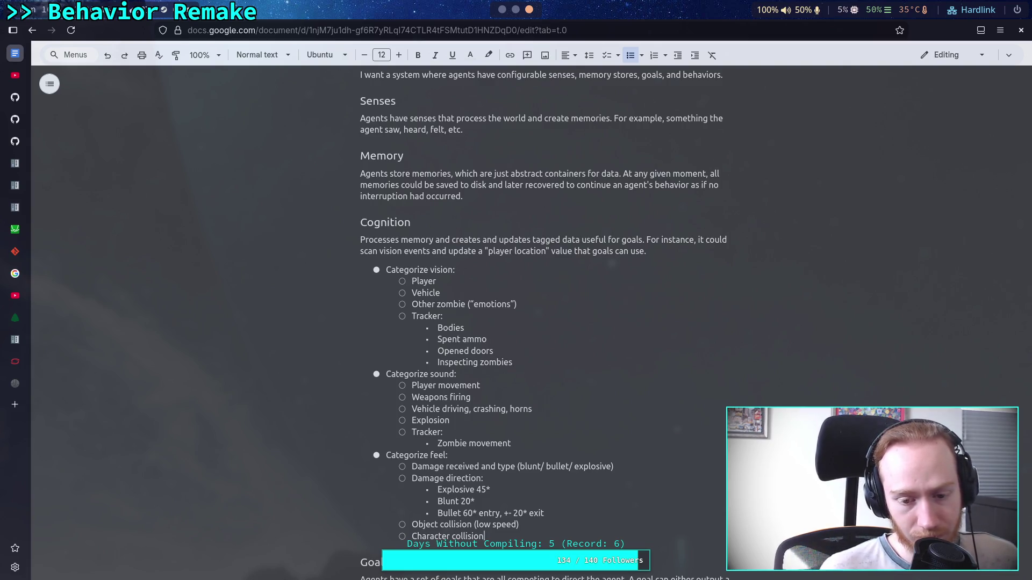
{"action": "key", "text": "BackSpace"}
{"action": "key", "text": "BackSpace"}
{"action": "key", "text": "BackSpace"}
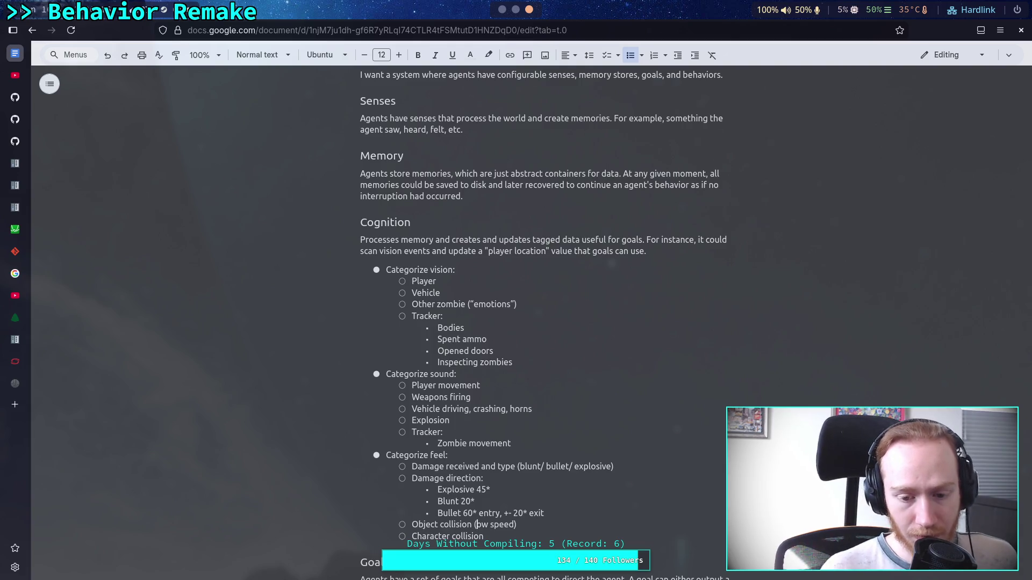
{"action": "type", "text": "n-damage"}
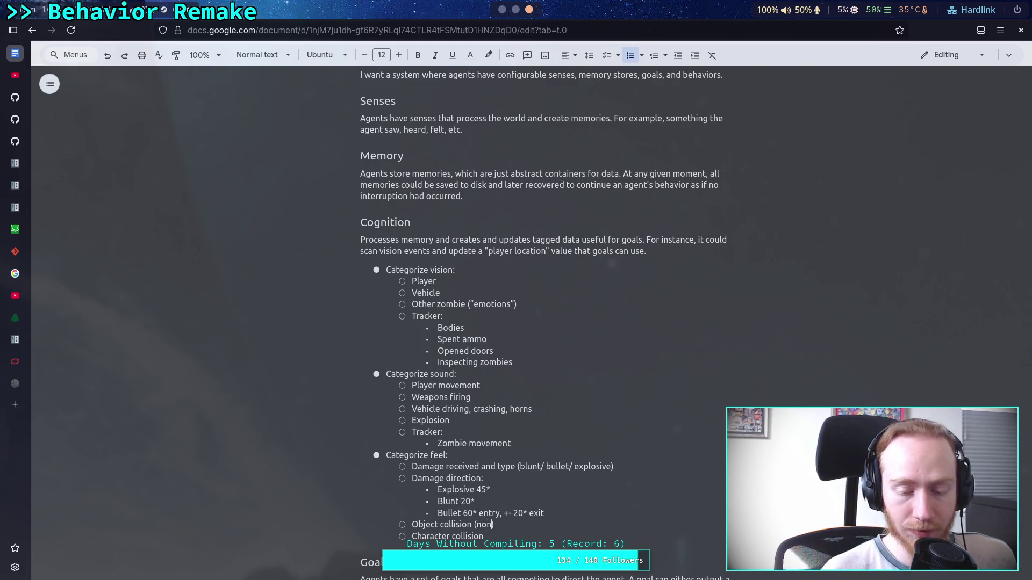
{"action": "key", "text": "BackSpace"}
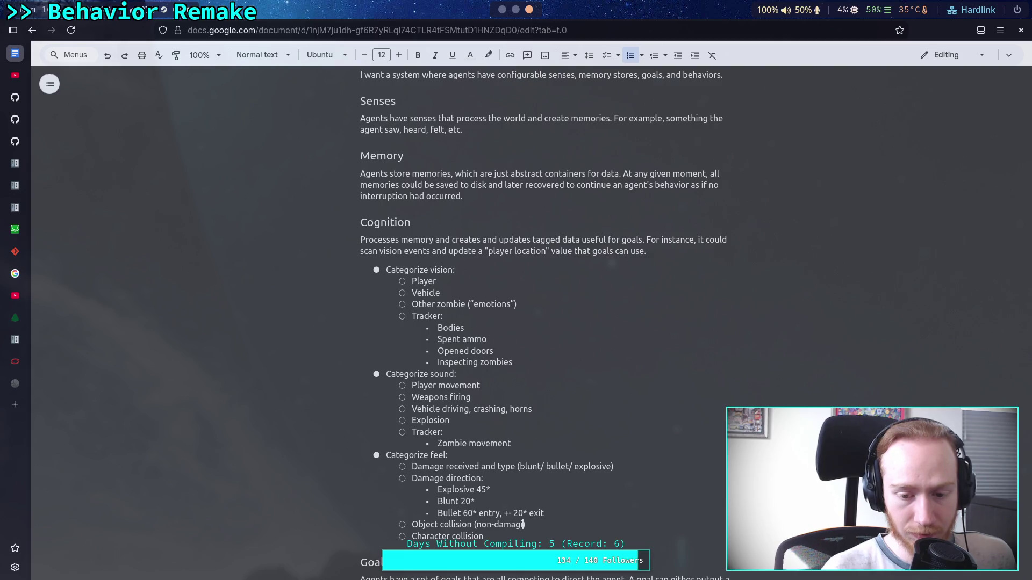
{"action": "type", "text": "ing"}
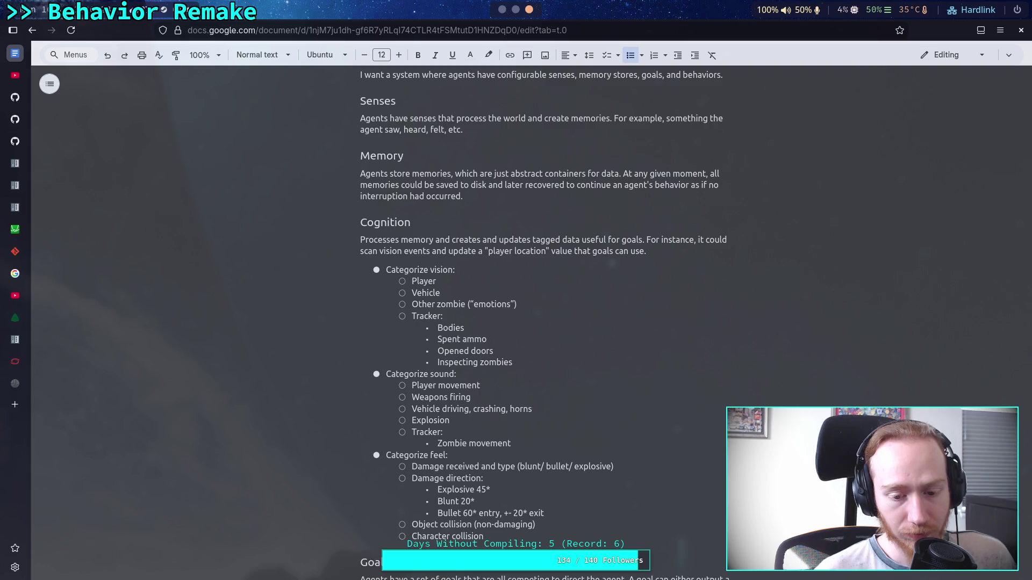
{"action": "type", "text": "("}
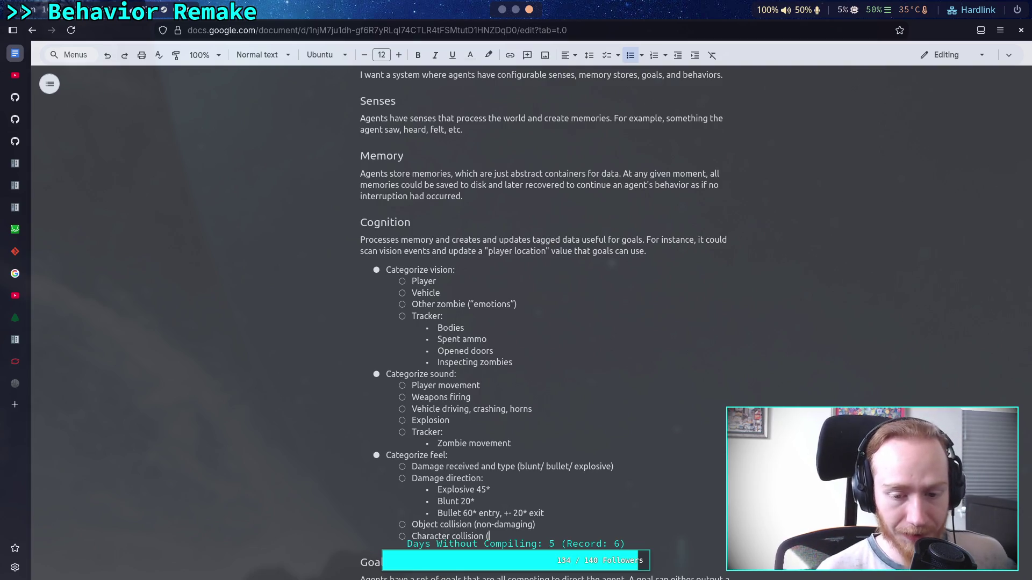
{"action": "type", "text": "non-dama"}
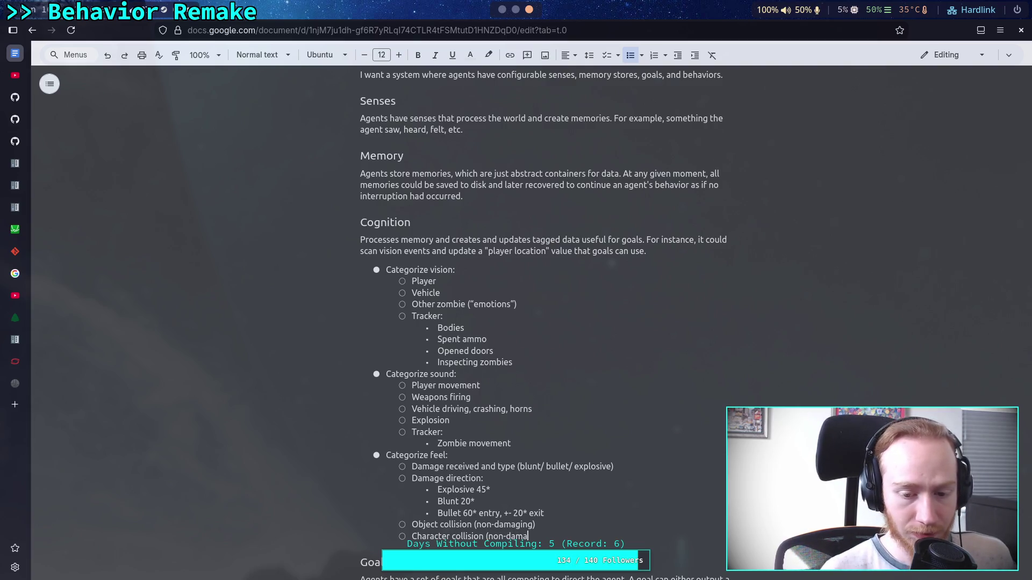
{"action": "type", "text": "ging)"}
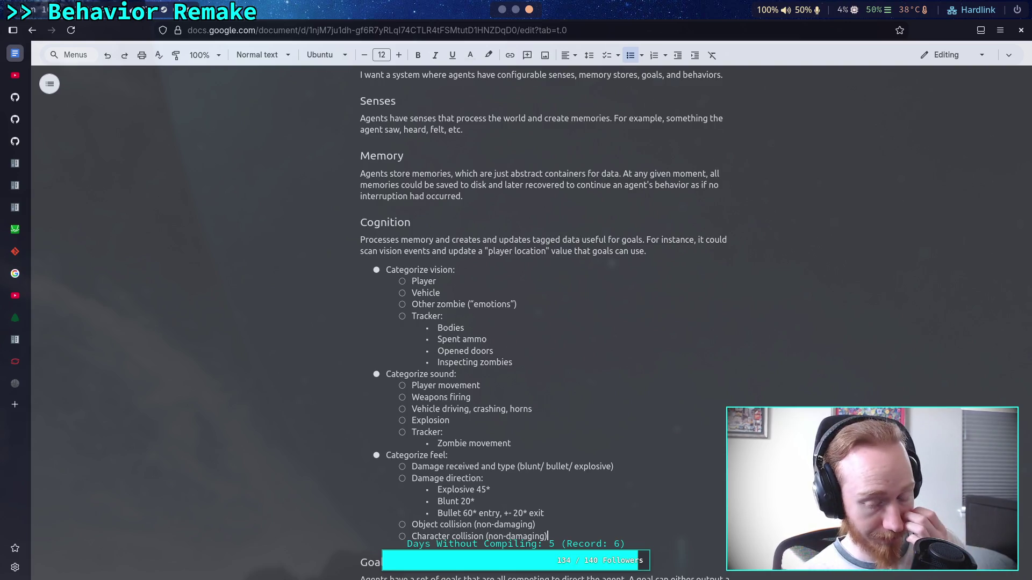
{"action": "key", "text": "Return"}
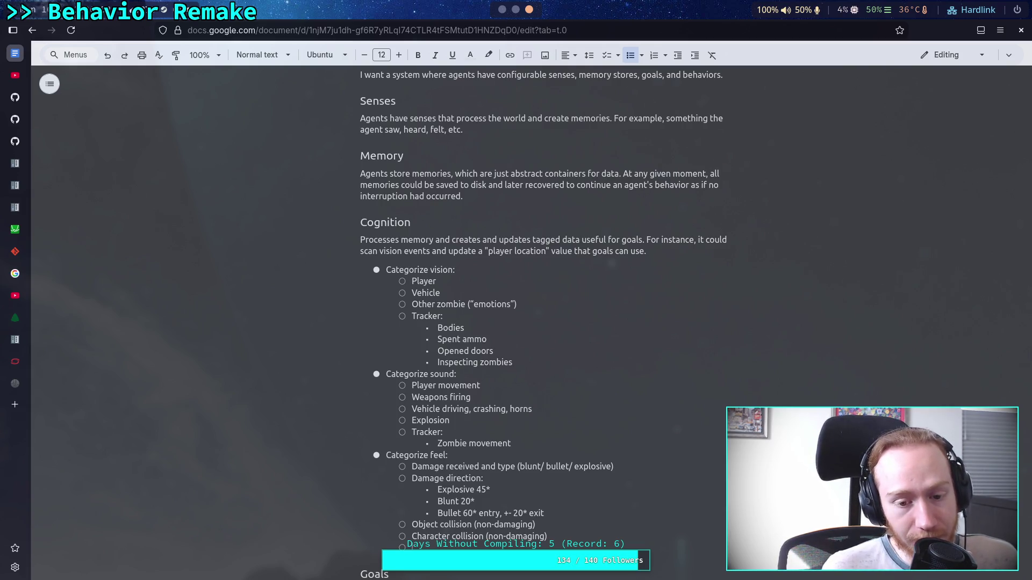
{"action": "key", "text": "shift+Tab"}
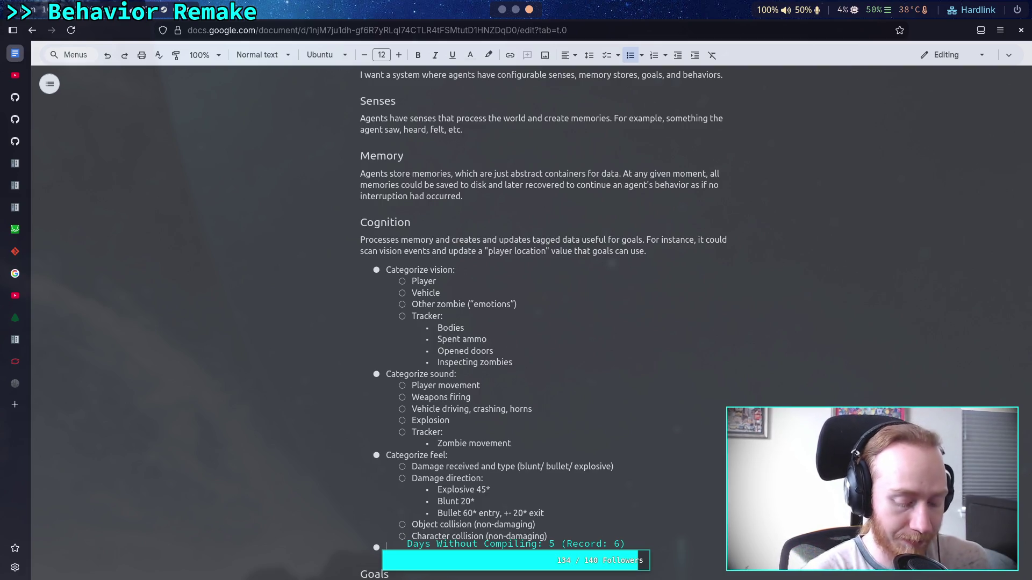
- Type 'Categorize environment:' with indented sub-items 'Time of day' and 'Location'
{"action": "type", "text": "C"}
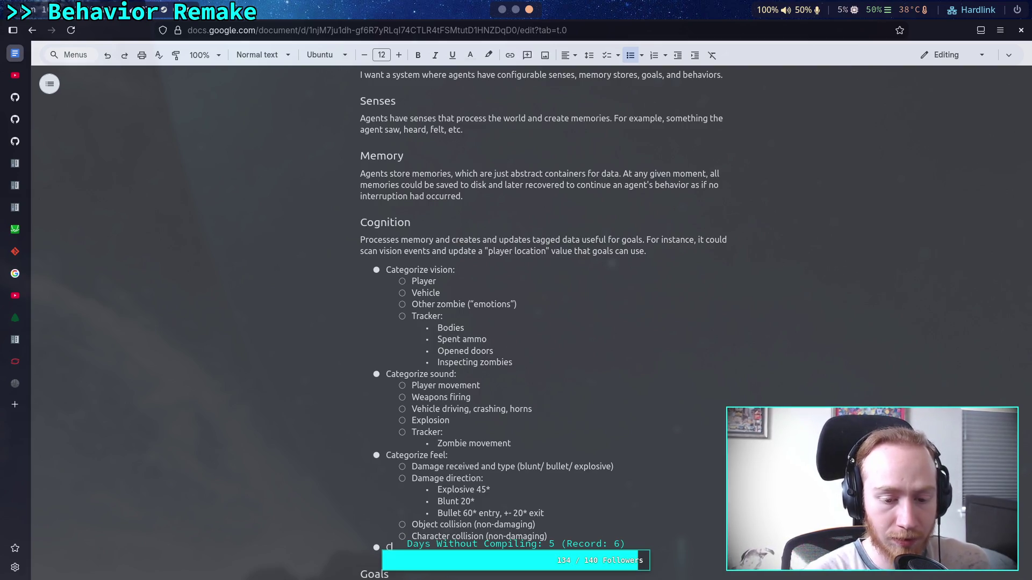
{"action": "type", "text": "ategor"}
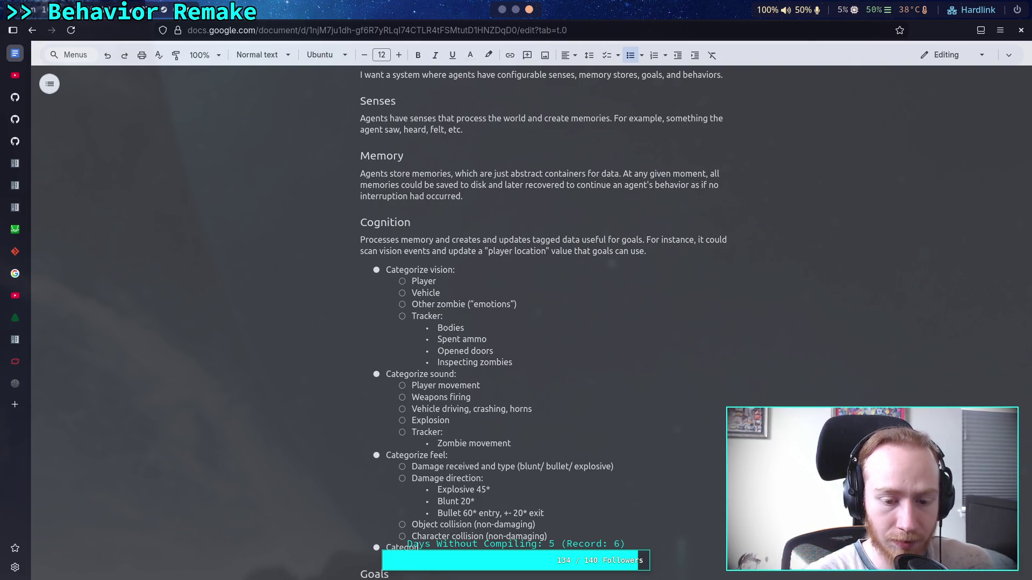
{"action": "type", "text": "ize en"}
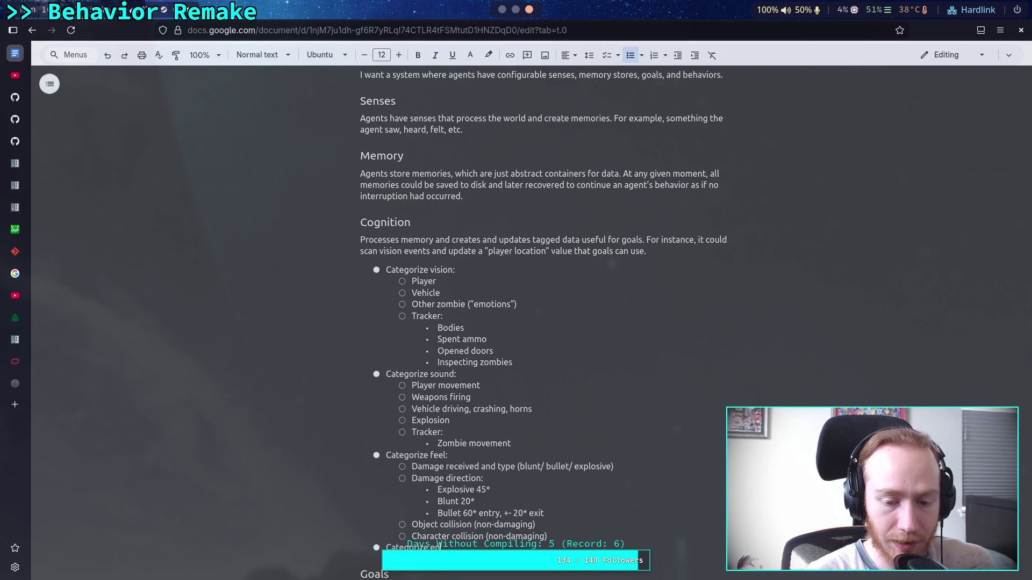
{"action": "type", "text": "vi"}
{"action": "type", "text": "ron"}
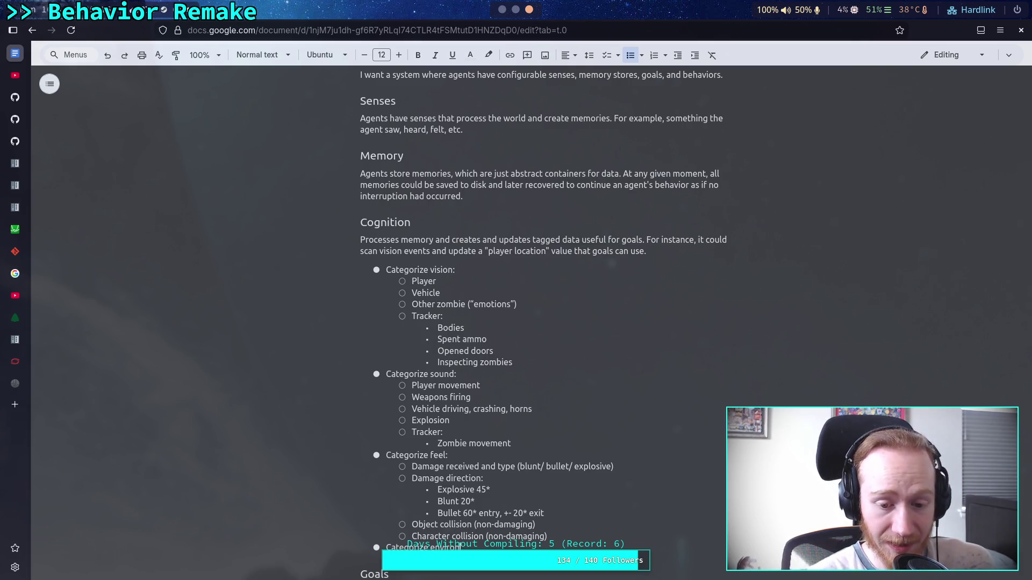
{"action": "type", "text": "ment"}
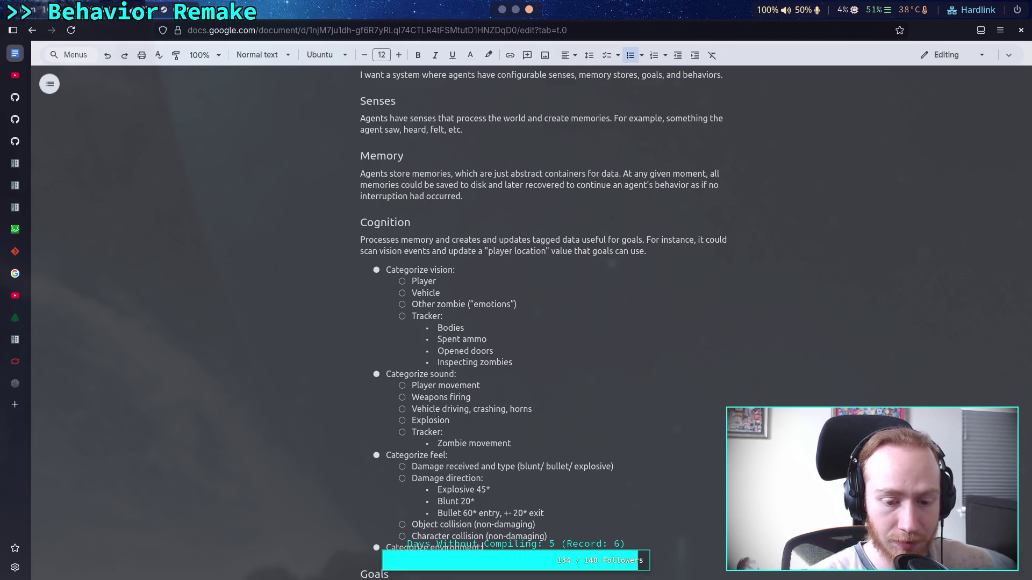
{"action": "type", "text": ":"}
{"action": "key", "text": "Return"}
{"action": "key", "text": "Tab"}
{"action": "scroll", "coordinate": [712, 493], "scroll_direction": "down", "scroll_amount": 2}
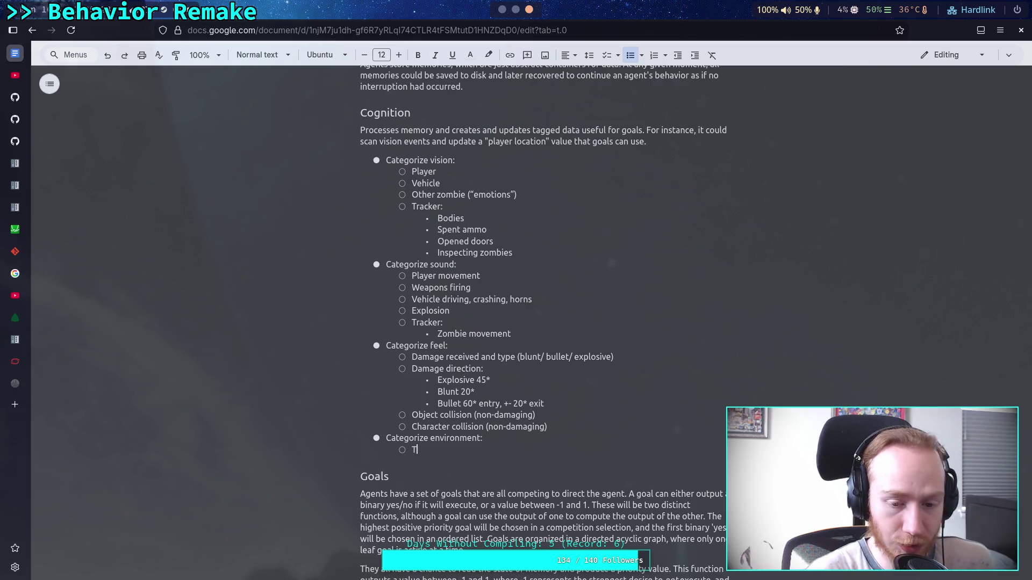
{"action": "type", "text": "Time of day"}
{"action": "key", "text": "Return"}
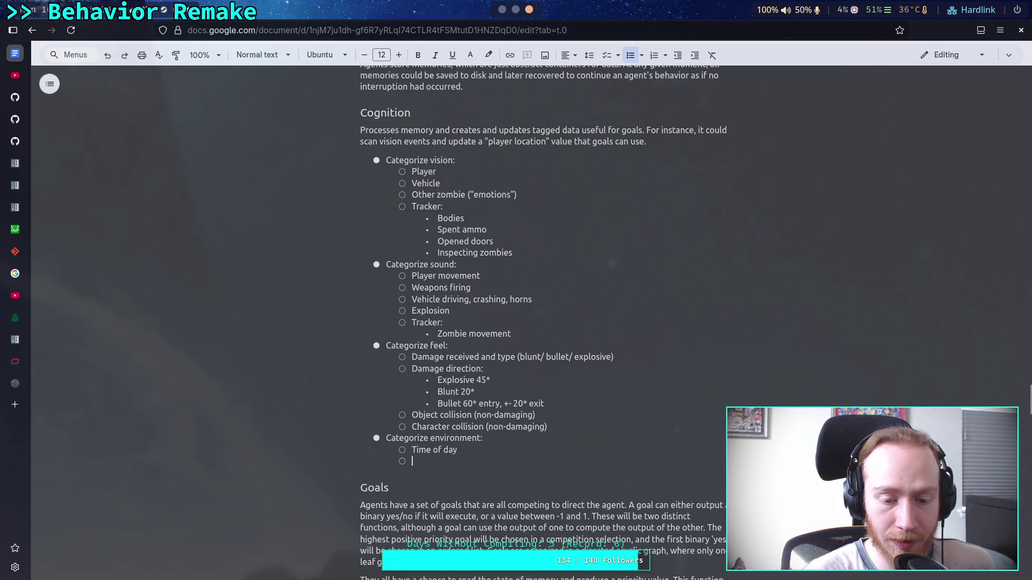
{"action": "type", "text": "Location"}
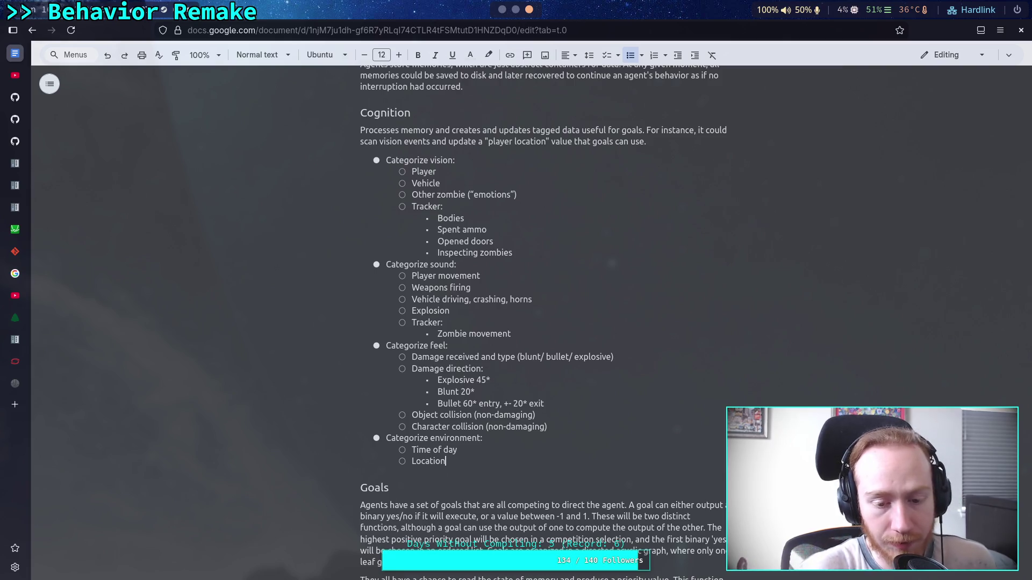
- Add an empty third sub-bullet under 'Categorize environment', right after 'Location'
{"action": "key", "text": "Return"}
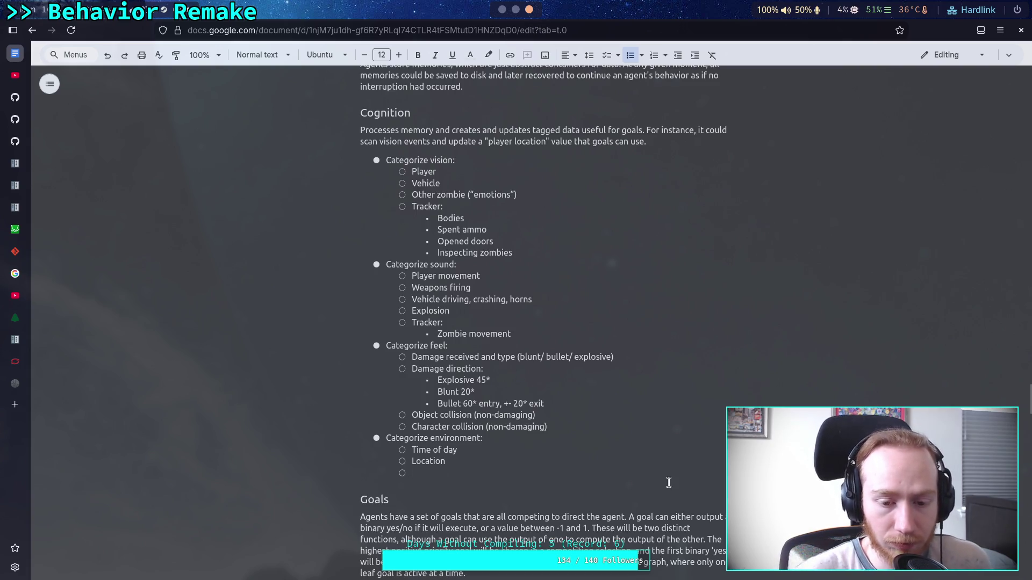
- Erase the second environment item's text and retype it as 'Location:'
{"action": "left_click", "coordinate": [588, 462]}
{"action": "type", "text": "("}
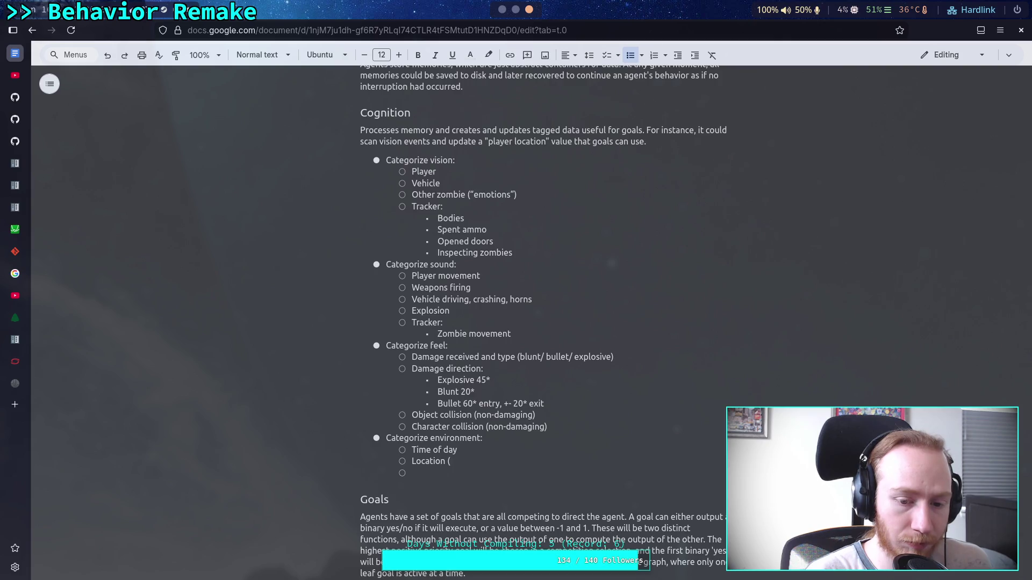
{"action": "key", "text": "BackSpace"}
{"action": "key", "text": "BackSpace"}
{"action": "key", "text": "BackSpace"}
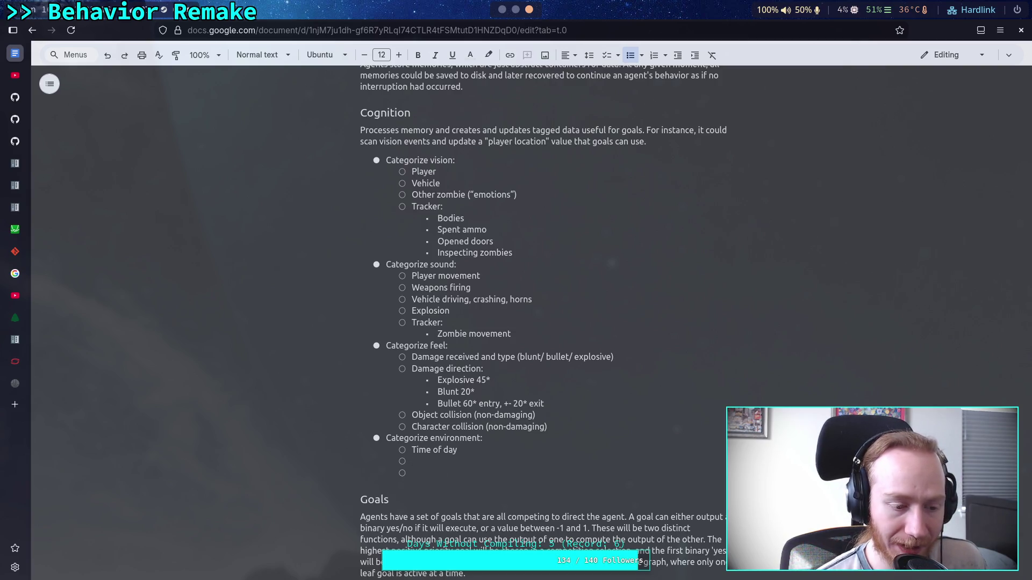
{"action": "type", "text": "Location:"}
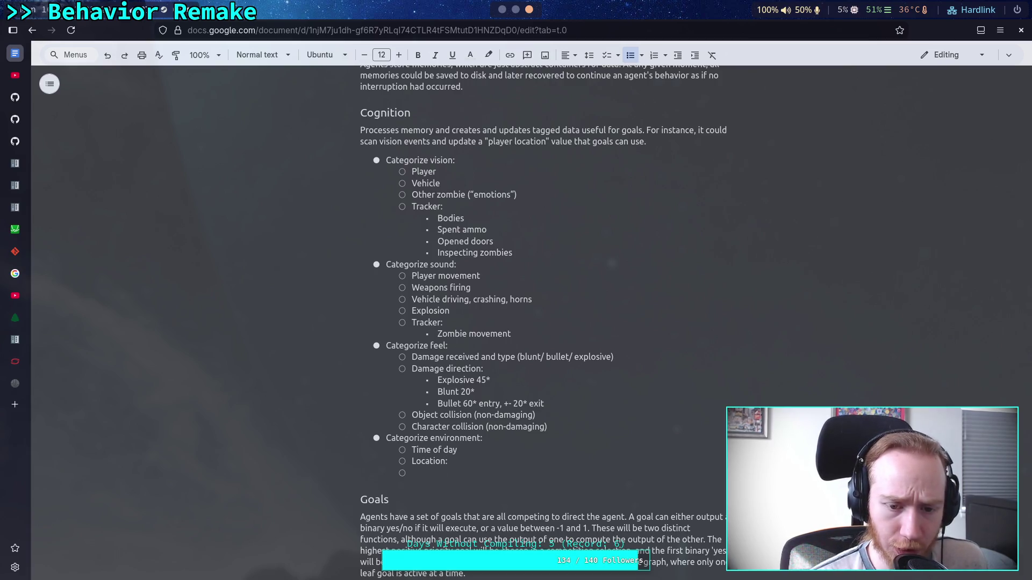
- Add a nested 'Region:' sub-item under 'Location:'
{"action": "key", "text": "Return"}
{"action": "key", "text": "Tab"}
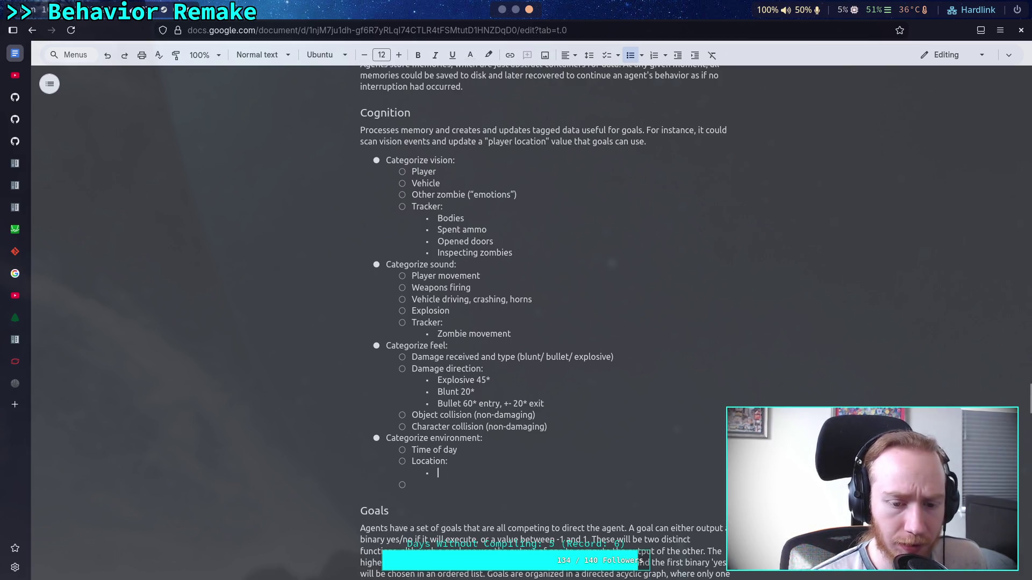
{"action": "type", "text": "Inside"}
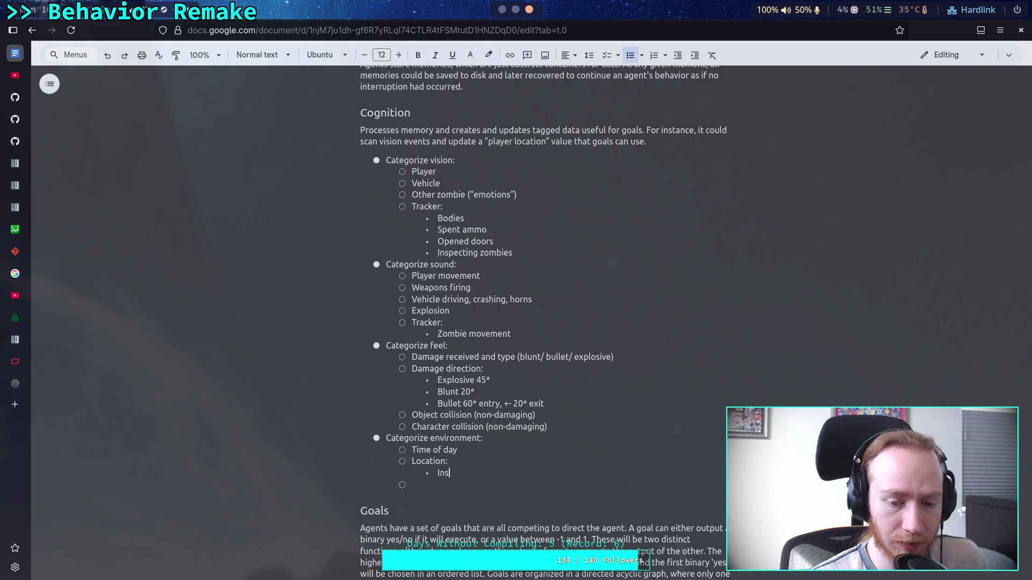
{"action": "key", "text": "BackSpace"}
{"action": "key", "text": "BackSpace"}
{"action": "key", "text": "BackSpace"}
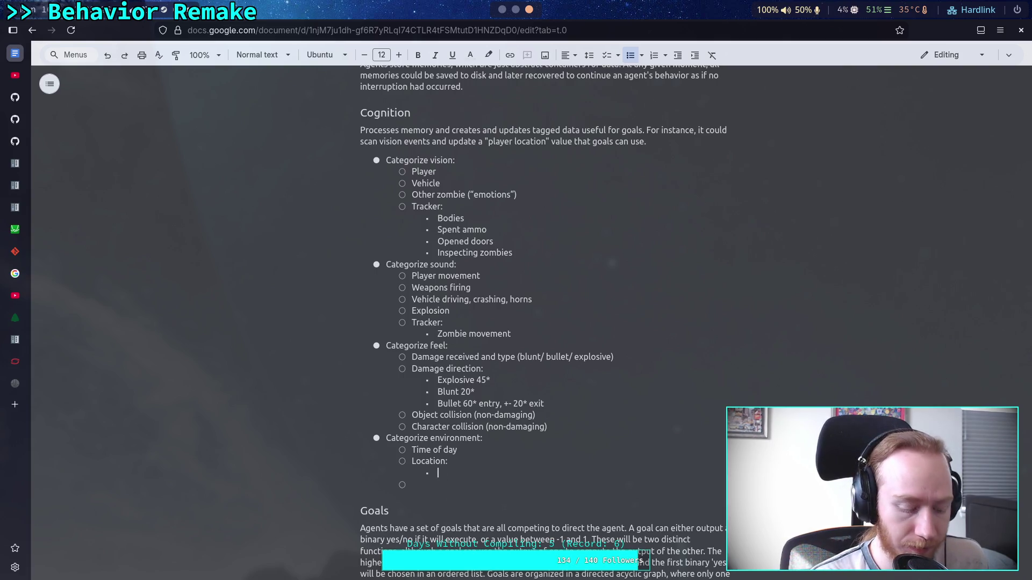
{"action": "type", "text": "Region:"}
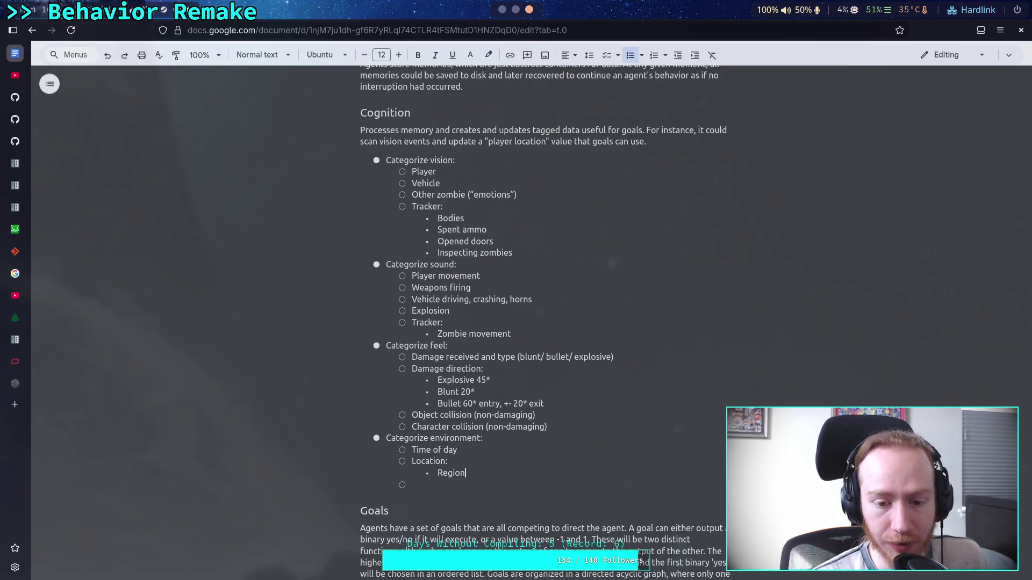
- List Town, Lake, Forest and Mountain under 'Region:', leaving an empty bullet at Region's level
{"action": "key", "text": "Return"}
{"action": "key", "text": "Tab"}
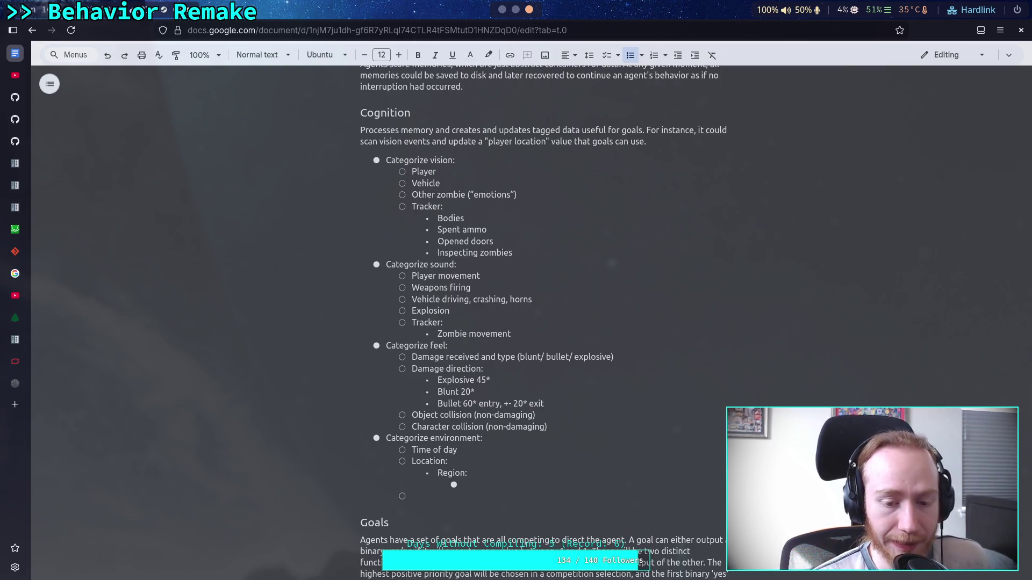
{"action": "type", "text": "Town"}
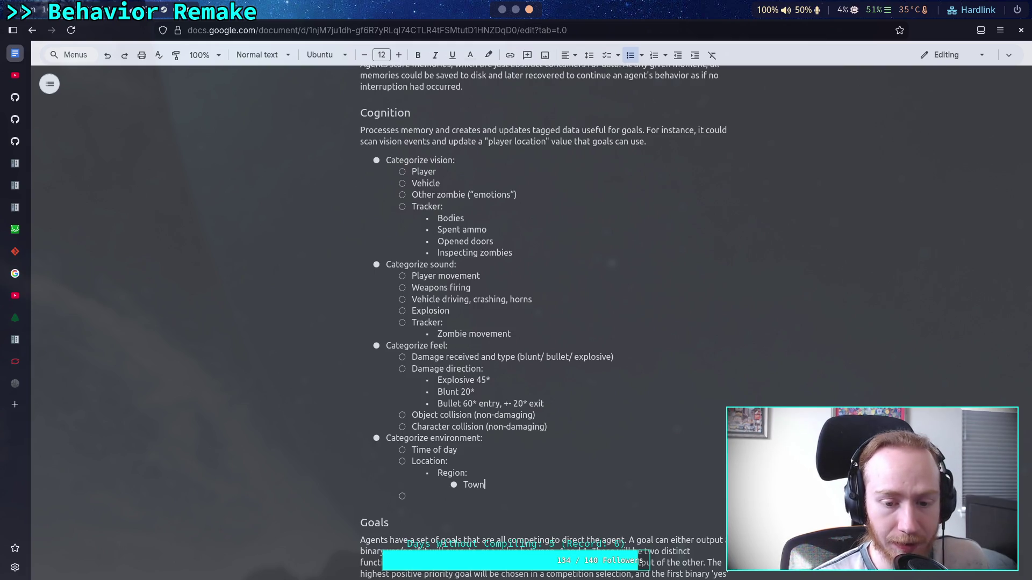
{"action": "key", "text": "Return"}
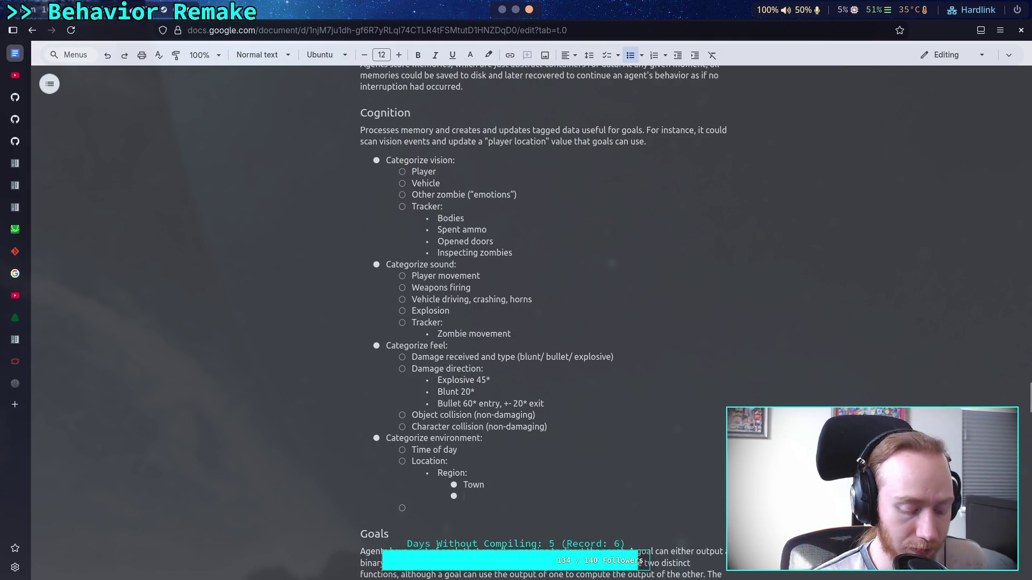
{"action": "type", "text": "Lake"}
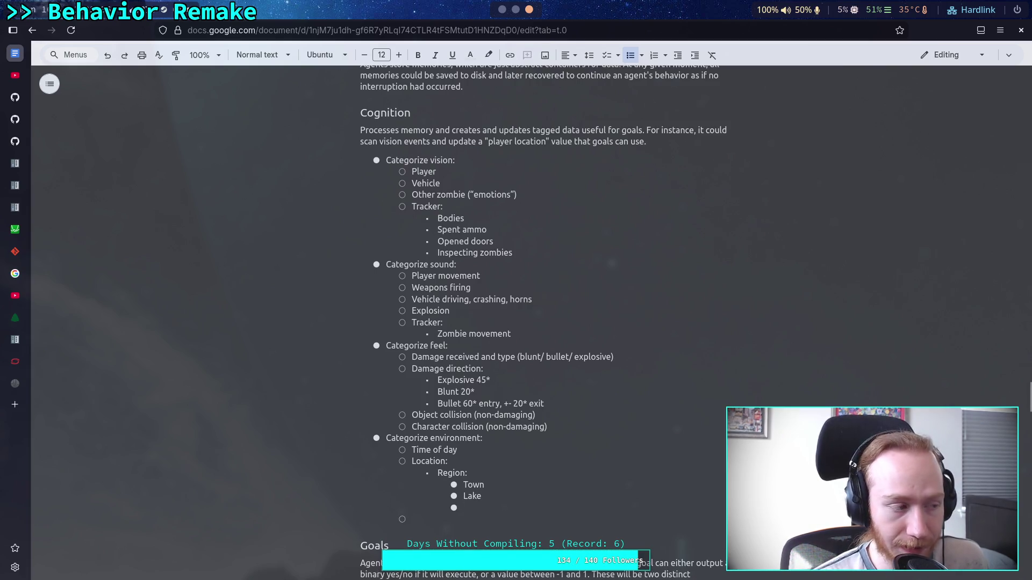
{"action": "type", "text": "Forest"}
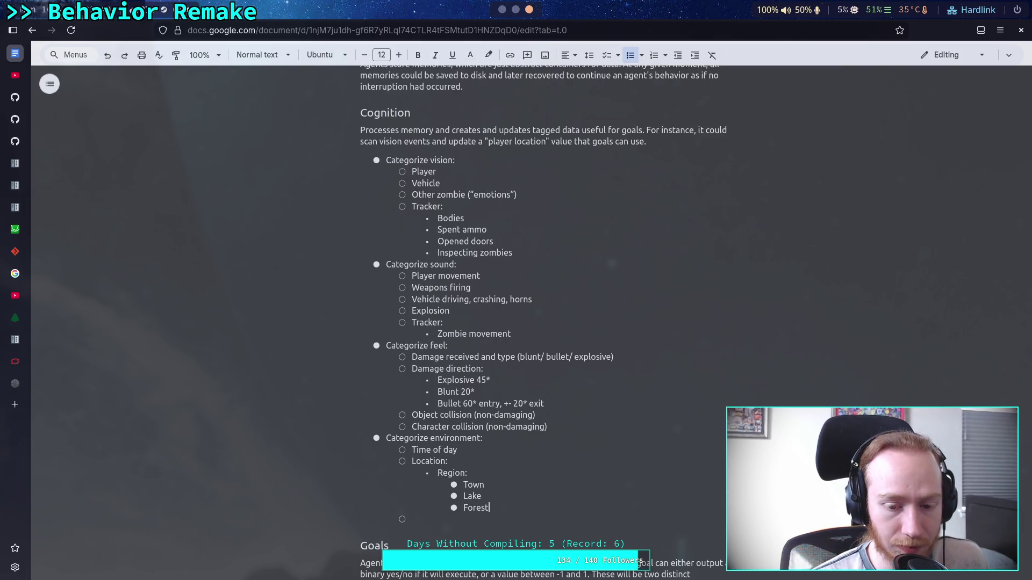
{"action": "key", "text": "Return"}
{"action": "type", "text": "Mountain"}
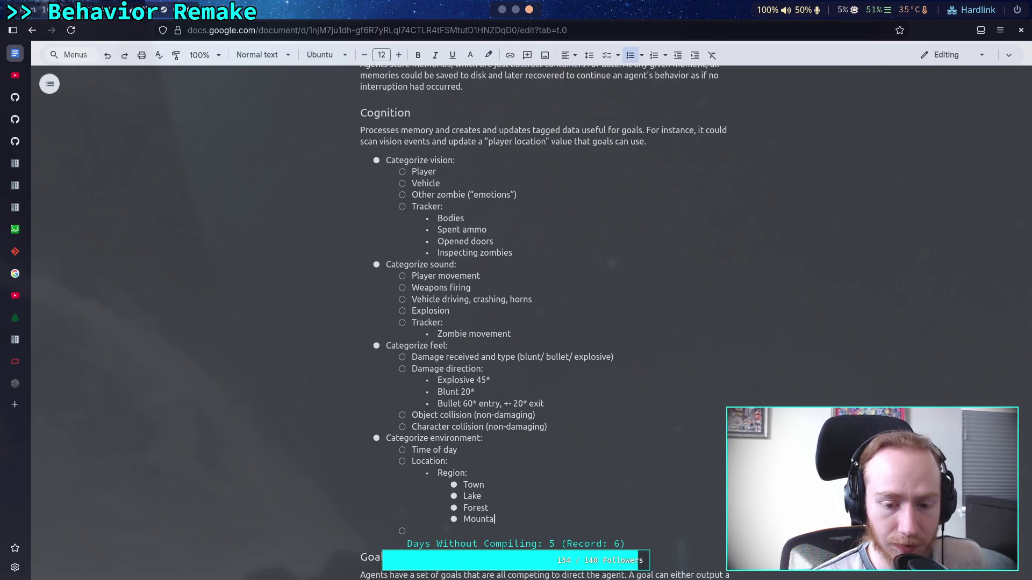
{"action": "key", "text": "Return"}
{"action": "key", "text": "shift+Tab"}
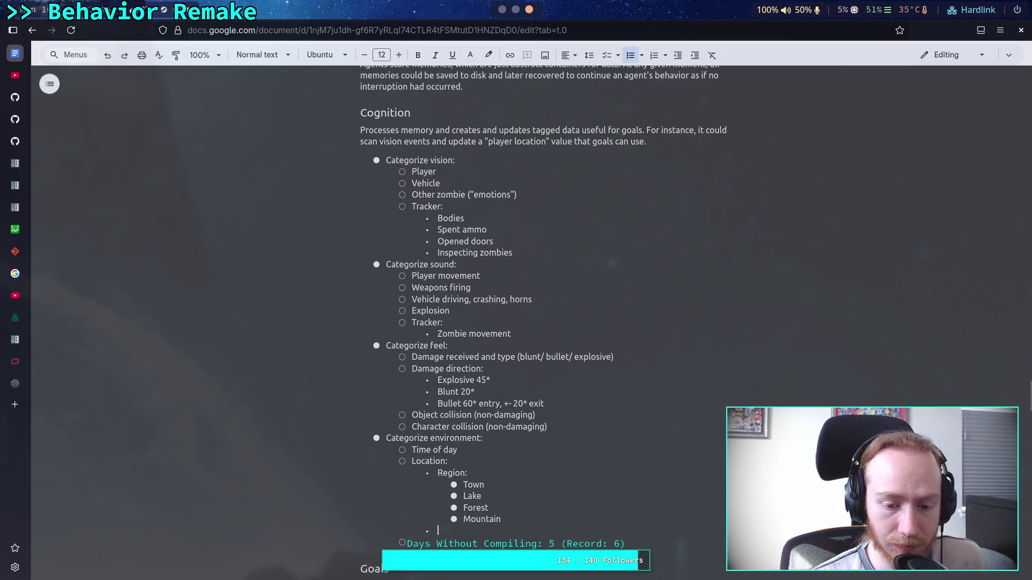
{"action": "scroll", "coordinate": [589, 464], "scroll_direction": "down", "scroll_amount": 1}
{"action": "scroll", "coordinate": [589, 464], "scroll_direction": "down", "scroll_amount": 3}
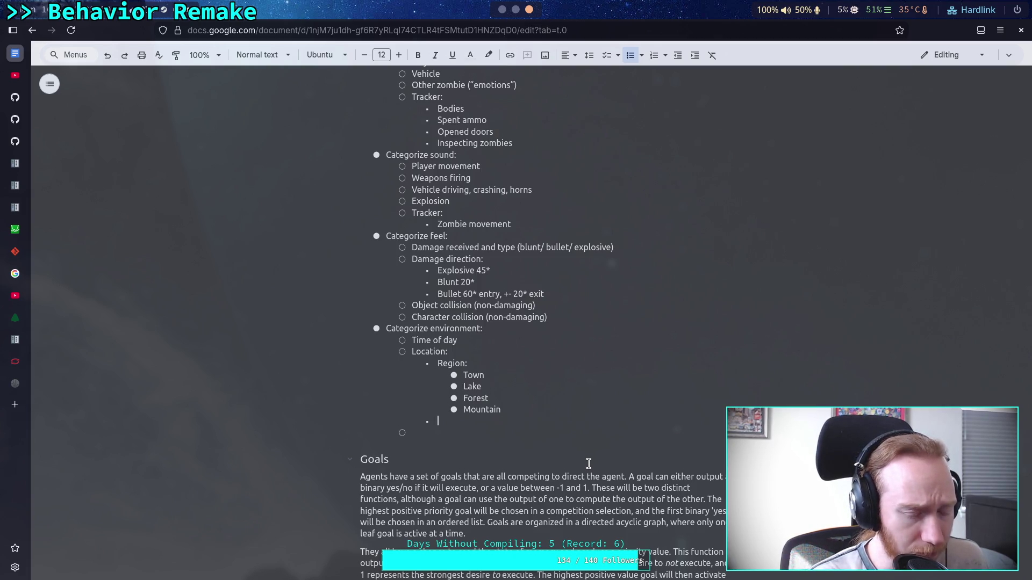
{"action": "type", "text": "Indo"}
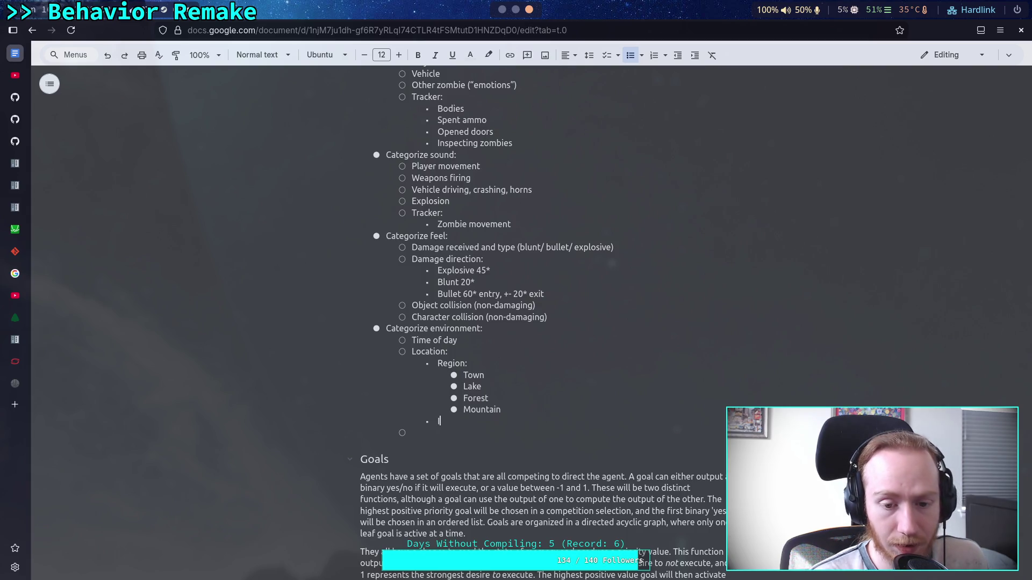
{"action": "key", "text": "BackSpace"}
{"action": "key", "text": "BackSpace"}
{"action": "key", "text": "BackSpace"}
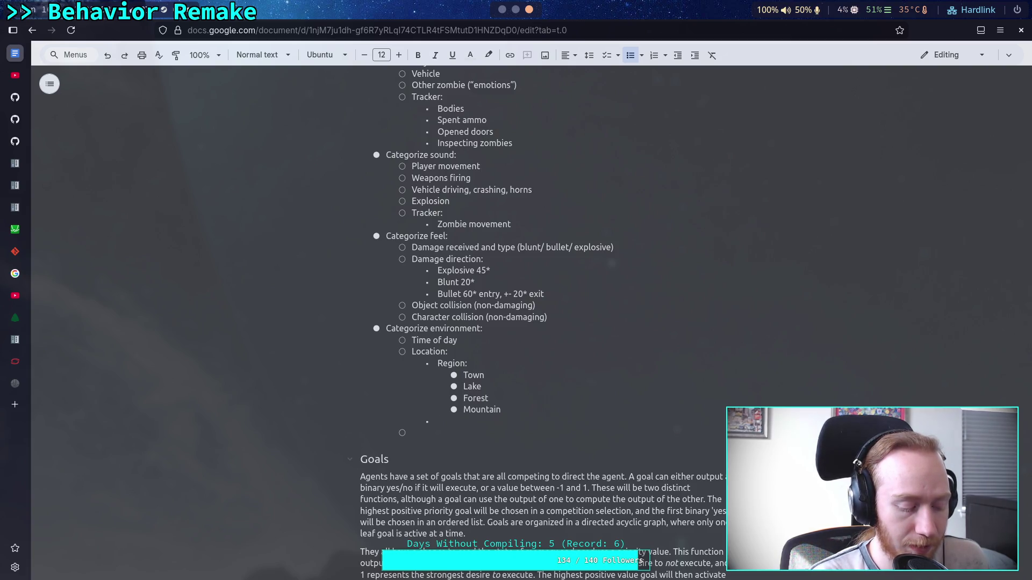
{"action": "type", "text": "Sh"}
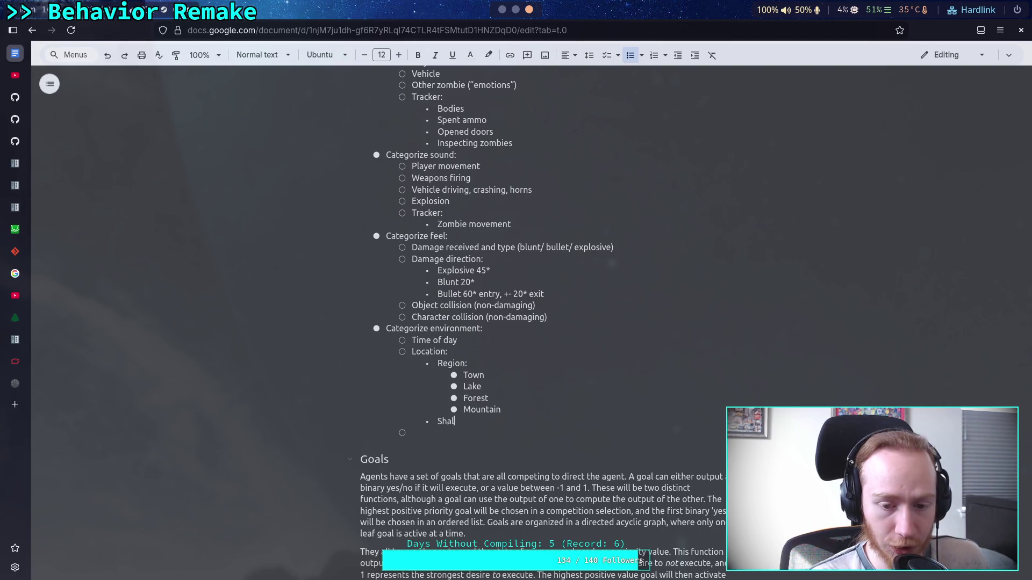
{"action": "key", "text": "BackSpace"}
{"action": "key", "text": "BackSpace"}
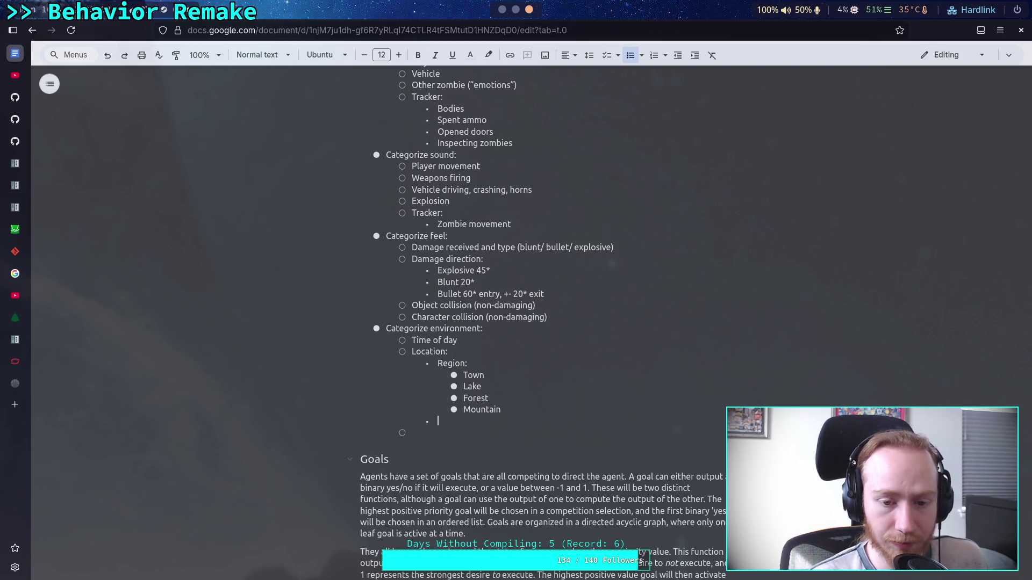